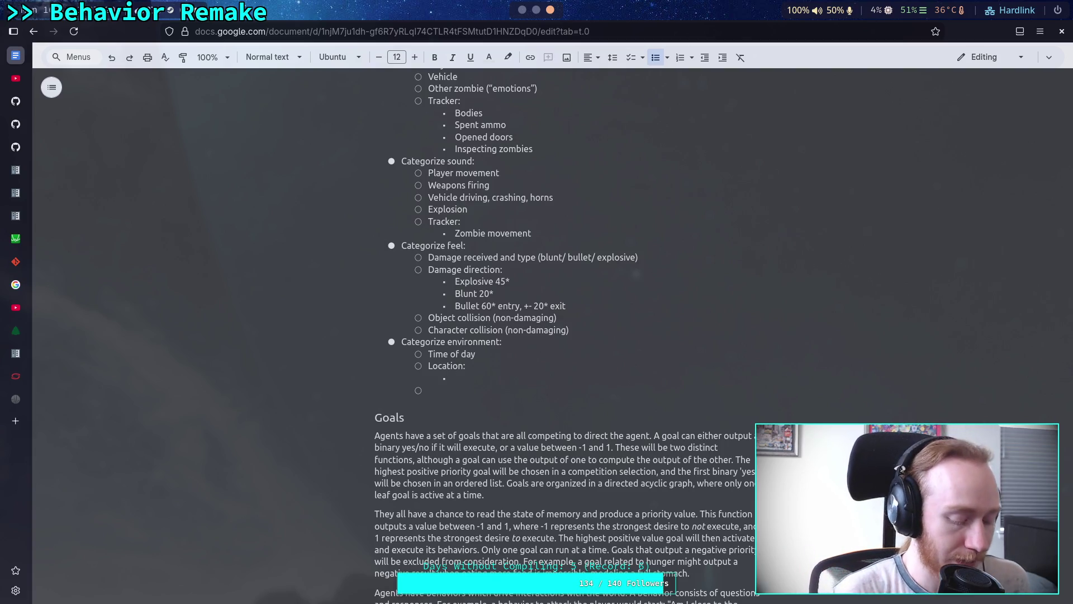
Try several opening words for the empty Location bullet, clearing each one, including 'Bounding'
text(X)
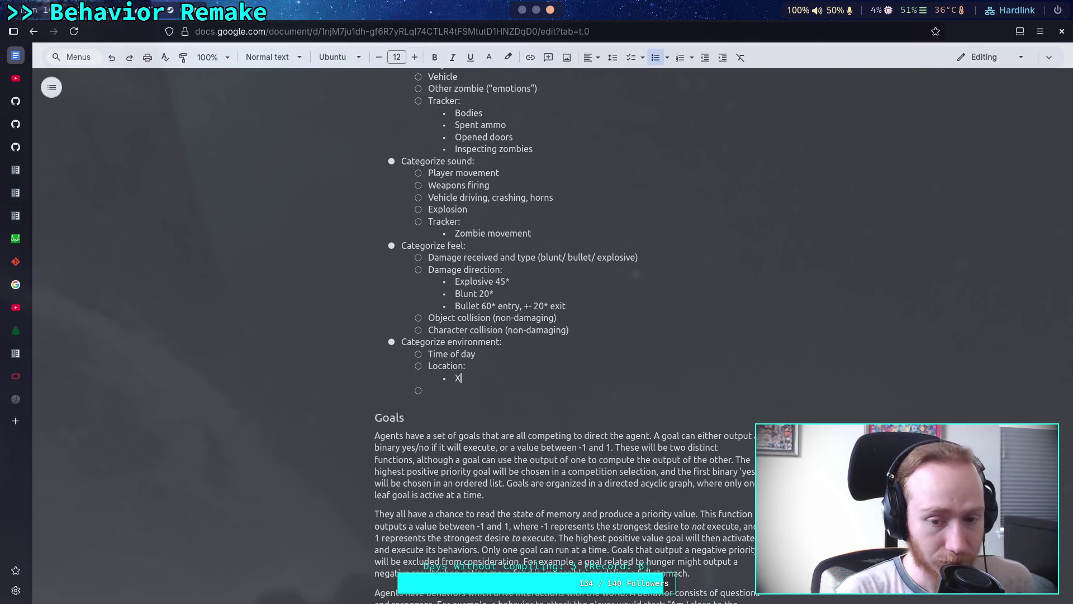
key(BackSpace)
text(Mi)
key(BackSpace)
key(BackSpace)
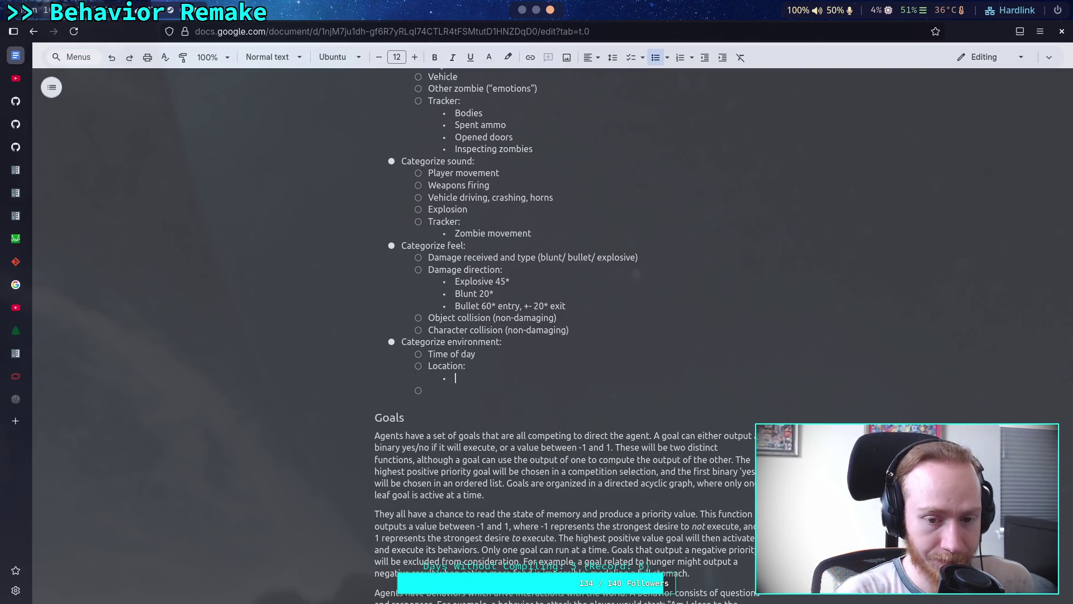
text(M)
key(BackSpace)
text(A)
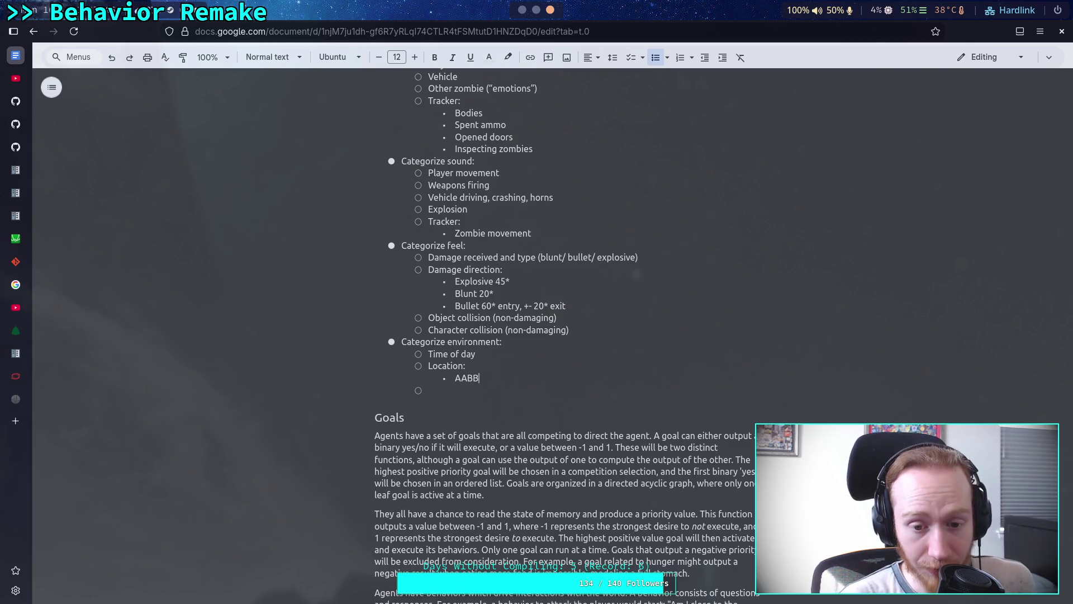
key(BackSpace)
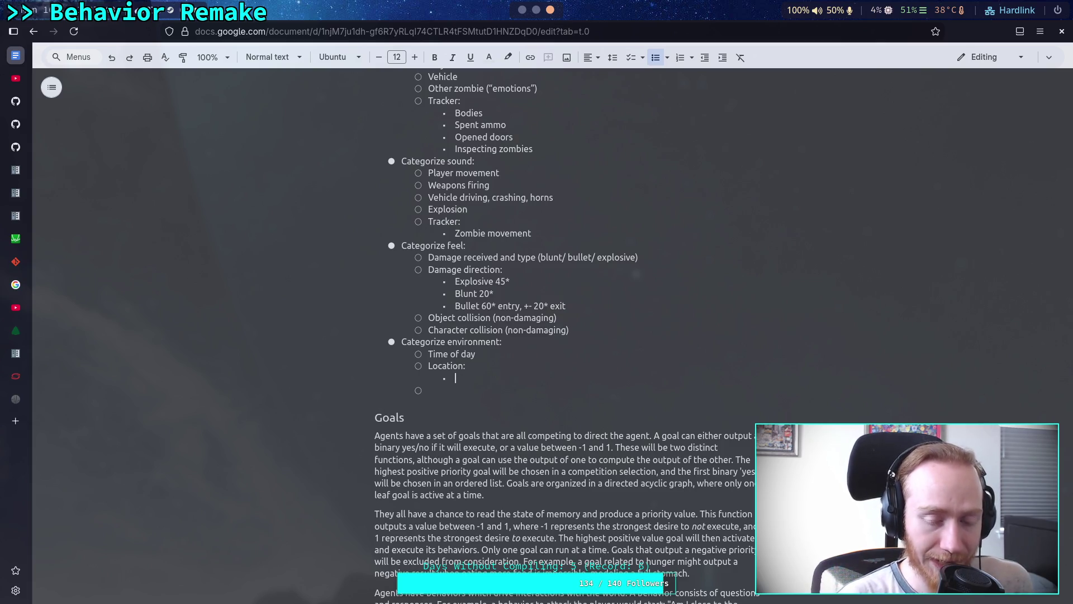
text(Boun)
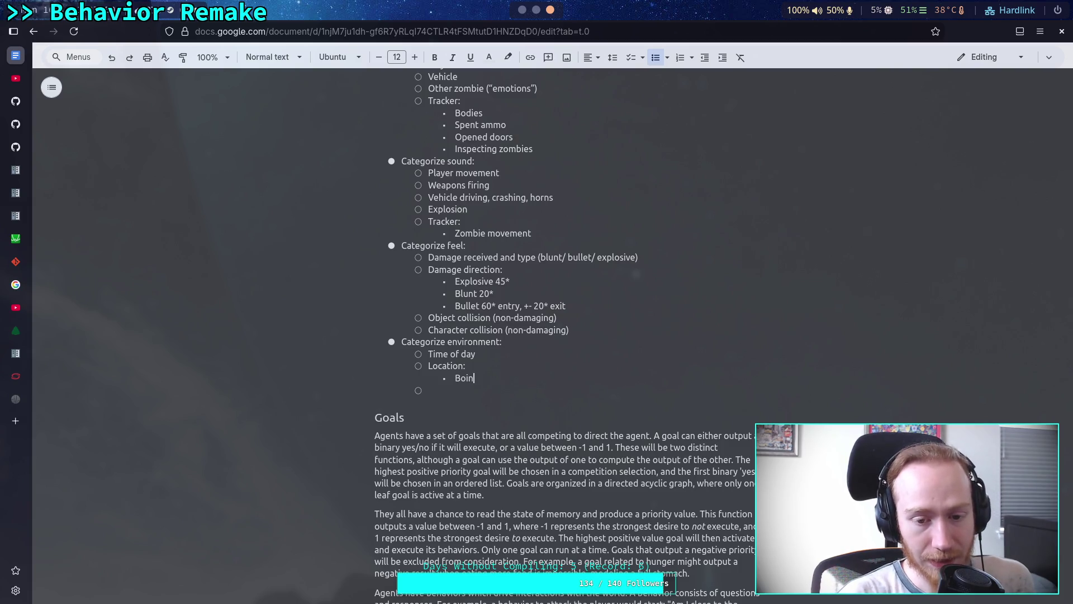
text(ding)
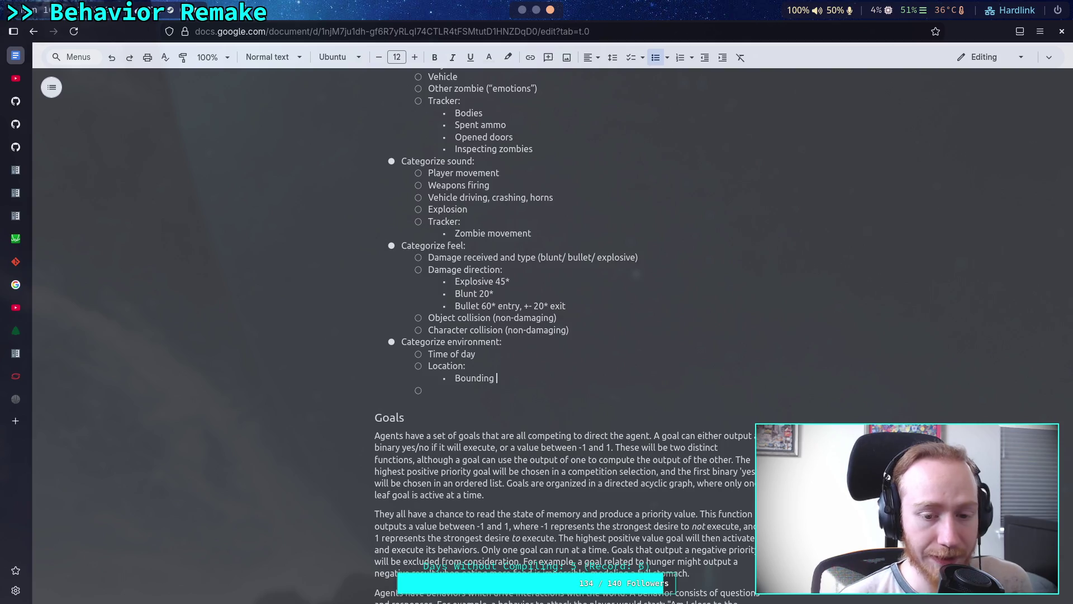
key(BackSpace)
key(BackSpace)
key(BackSpace)
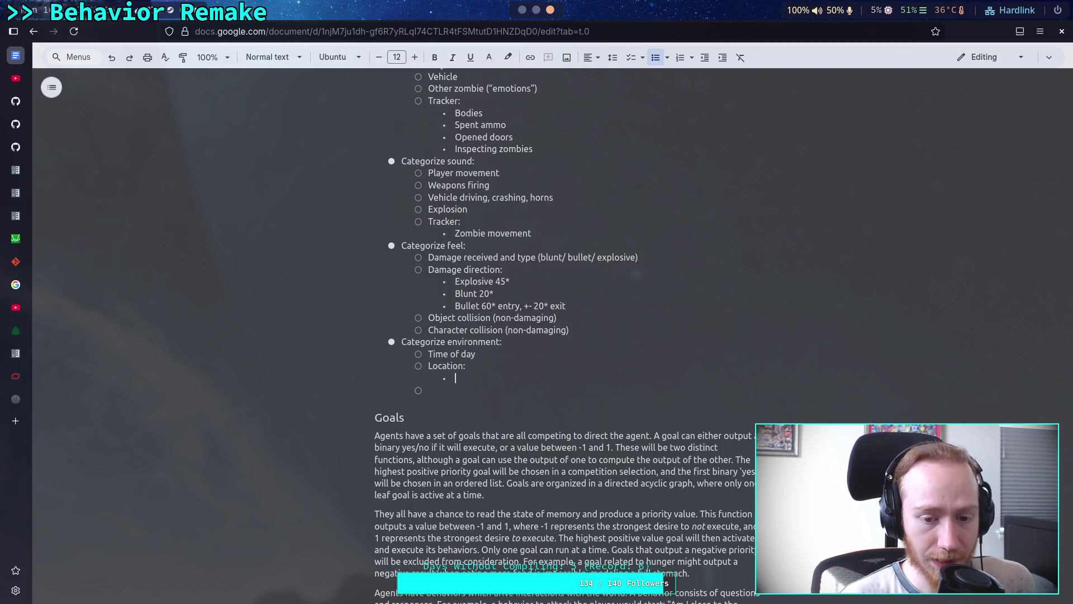
Revise the Location note until it reads 'Named collection of bounding regions,'
text(Collection )
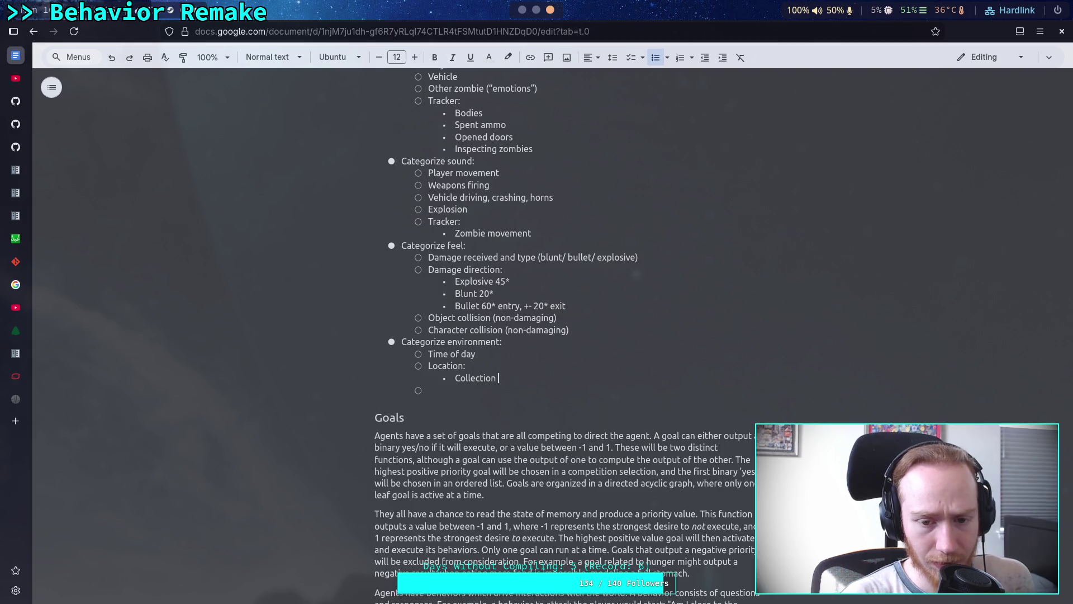
text(of bounding)
key(ctrl+BackSpace)
text(named )
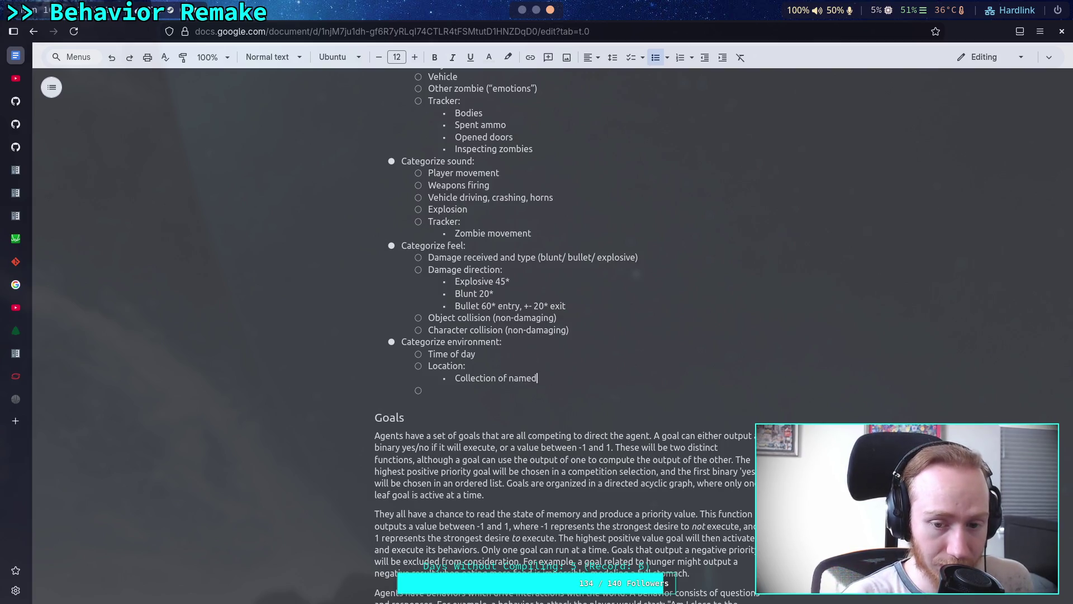
text(bounding)
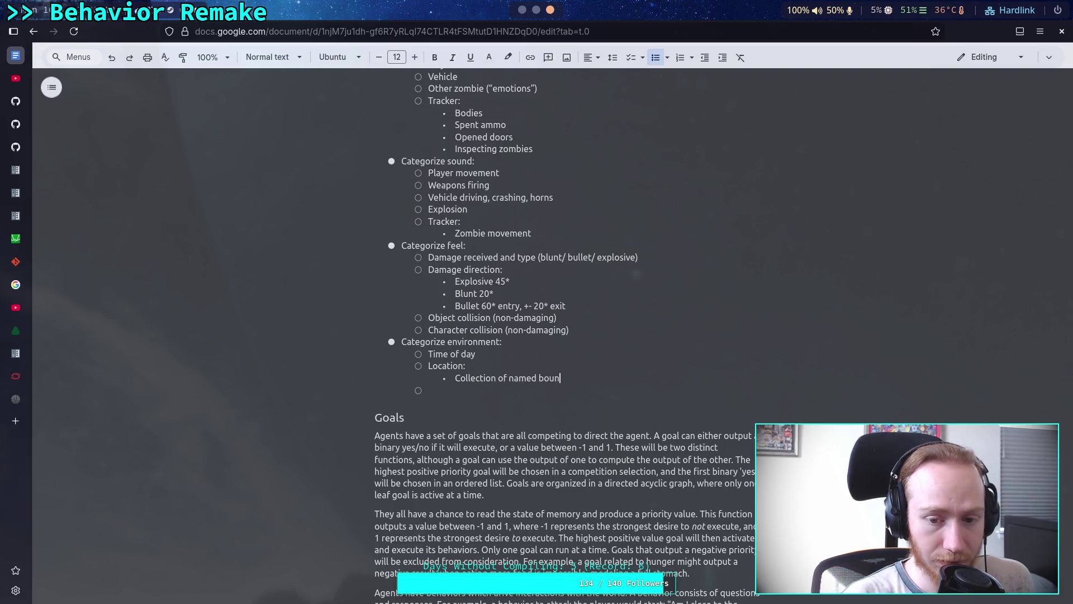
key(BackSpace)
key(BackSpace)
key(BackSpace)
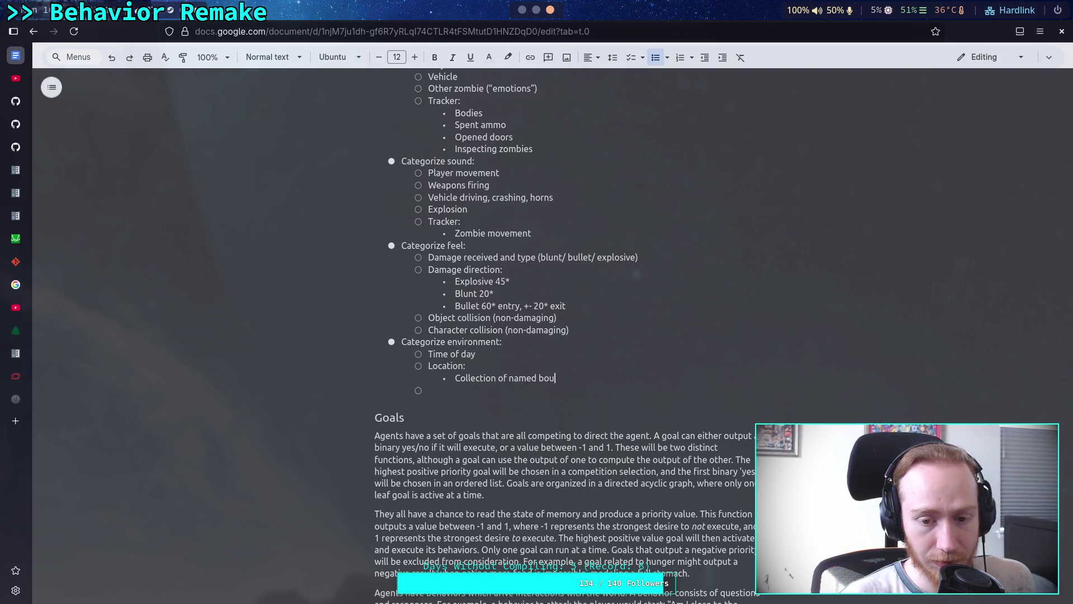
key(BackSpace)
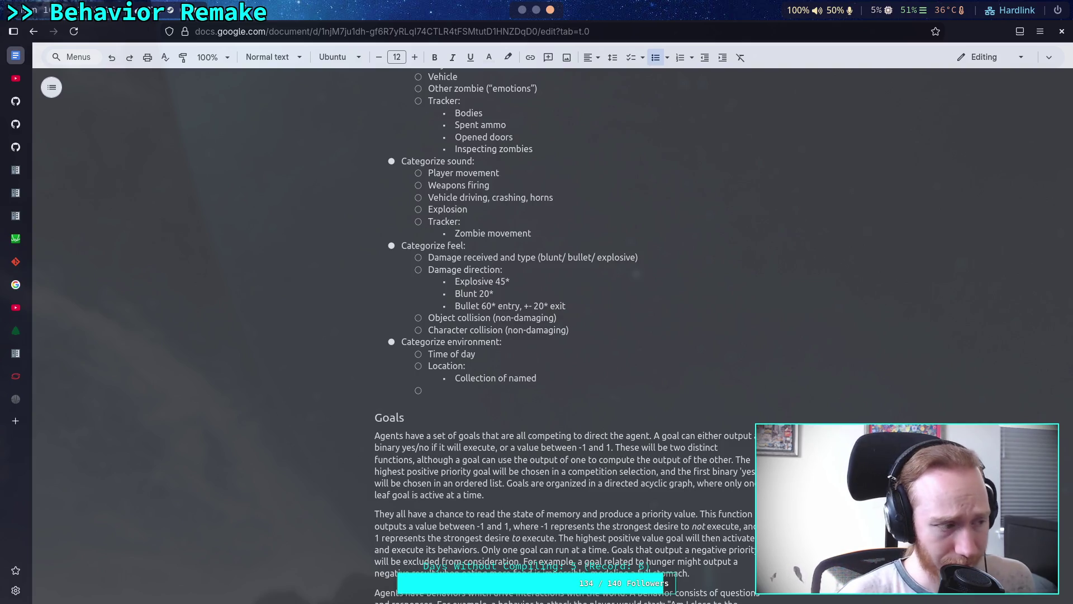
key(BackSpace)
key(BackSpace)
key(BackSpace)
text(Named colloc)
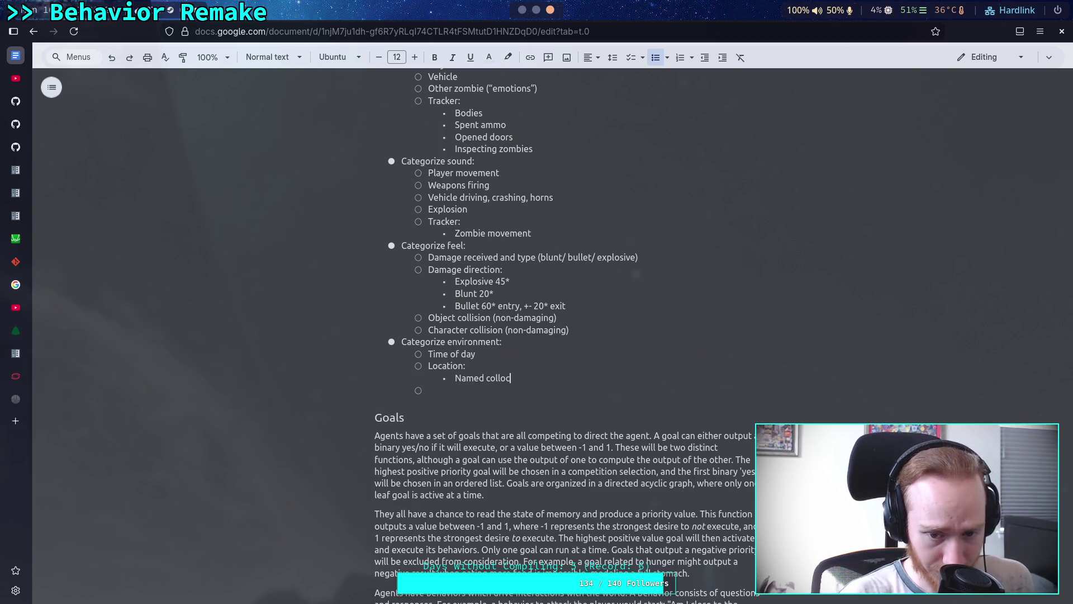
text(tion of bounding)
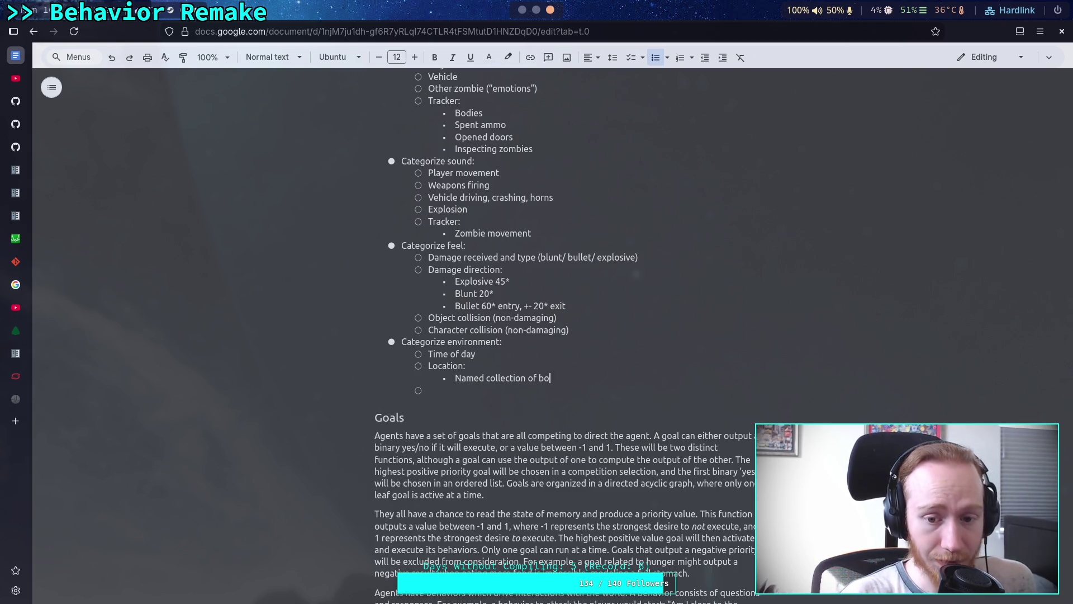
text( boxes)
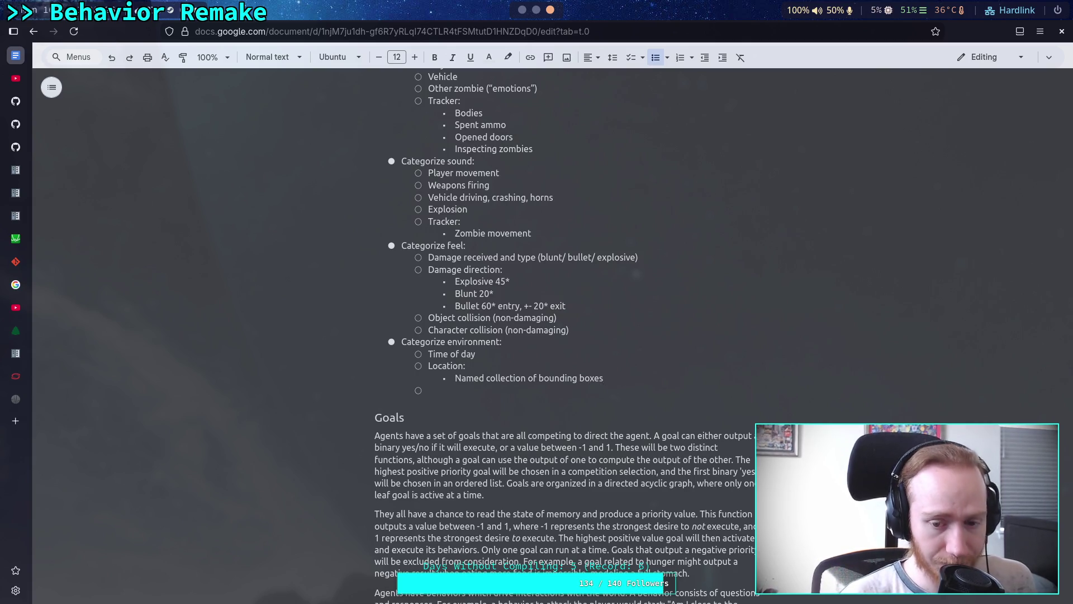
key(BackSpace)
key(BackSpace)
key(BackSpace)
key(BackSpace)
key(BackSpace)
text(regions)
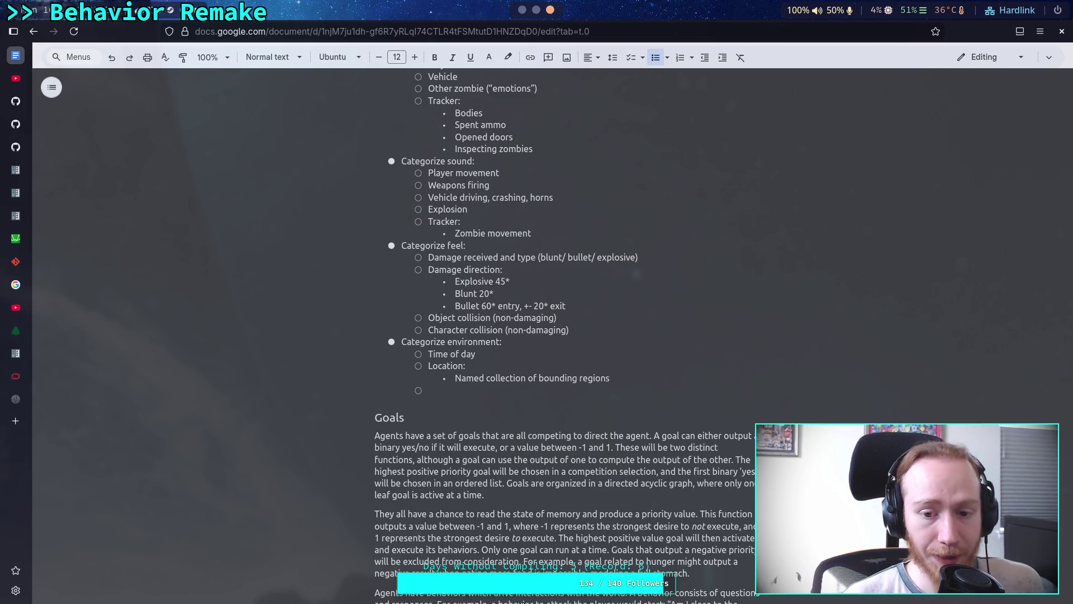
text(,)
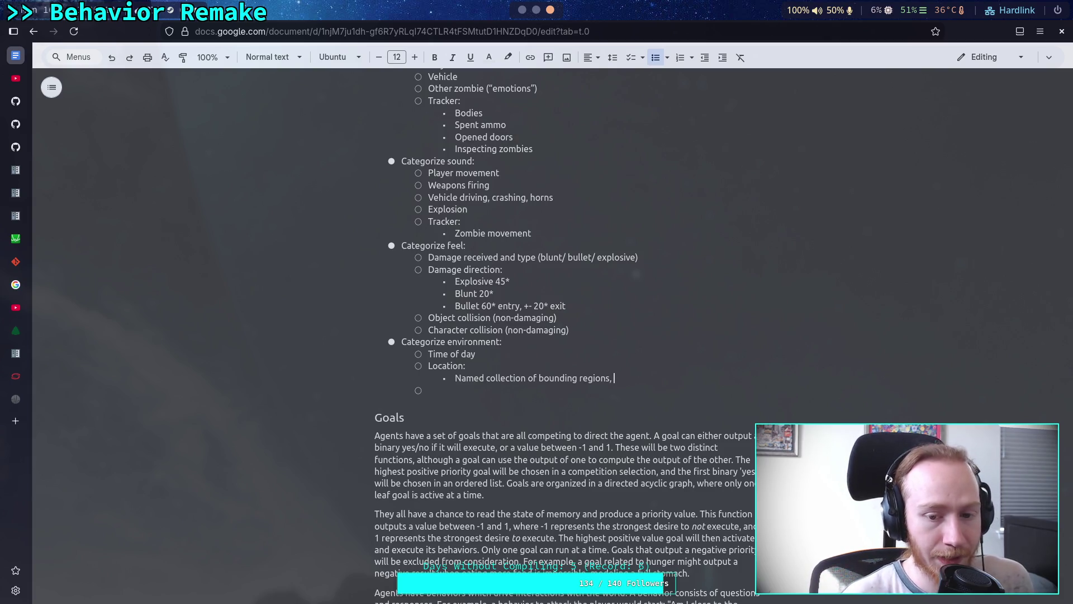
Change 'collection' to 'collections' and append 'location is all the collections intersecting'
click(529, 378)
text(s)
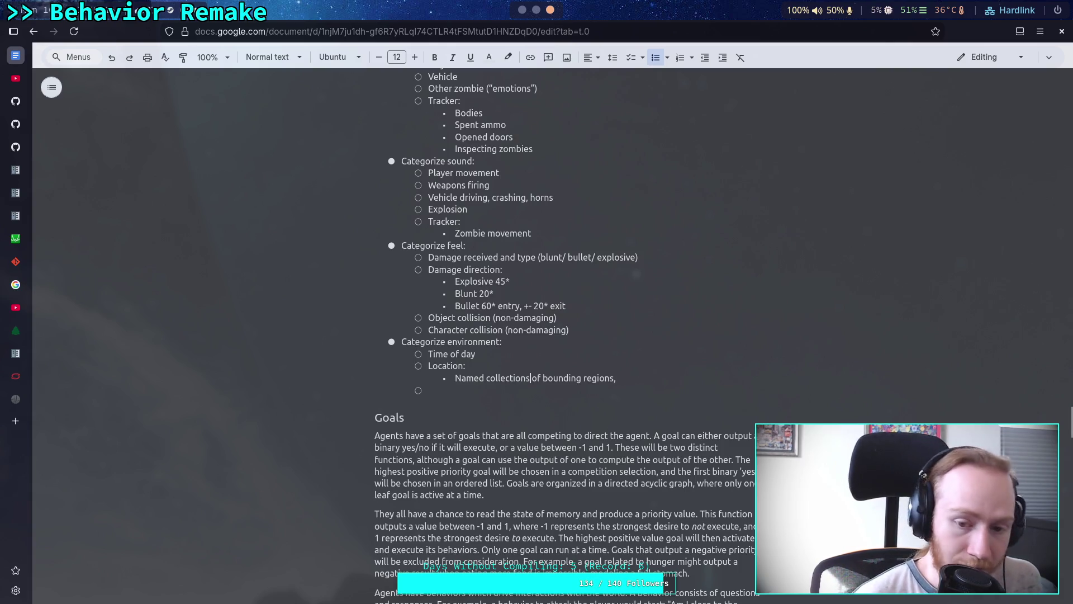
click(645, 383)
text(location )
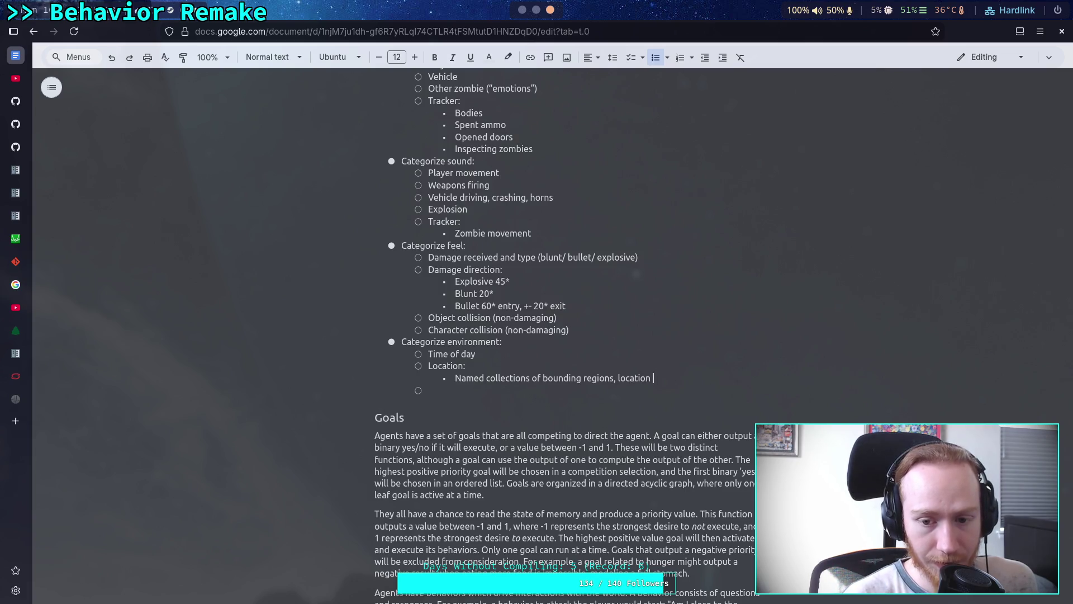
text(is all the collections )
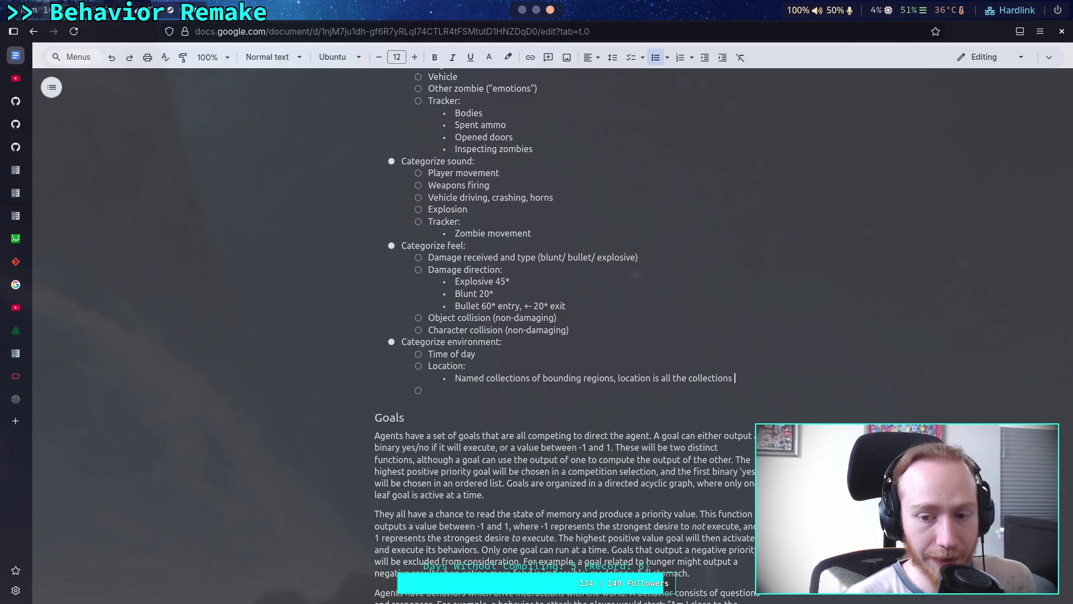
text(intersecting)
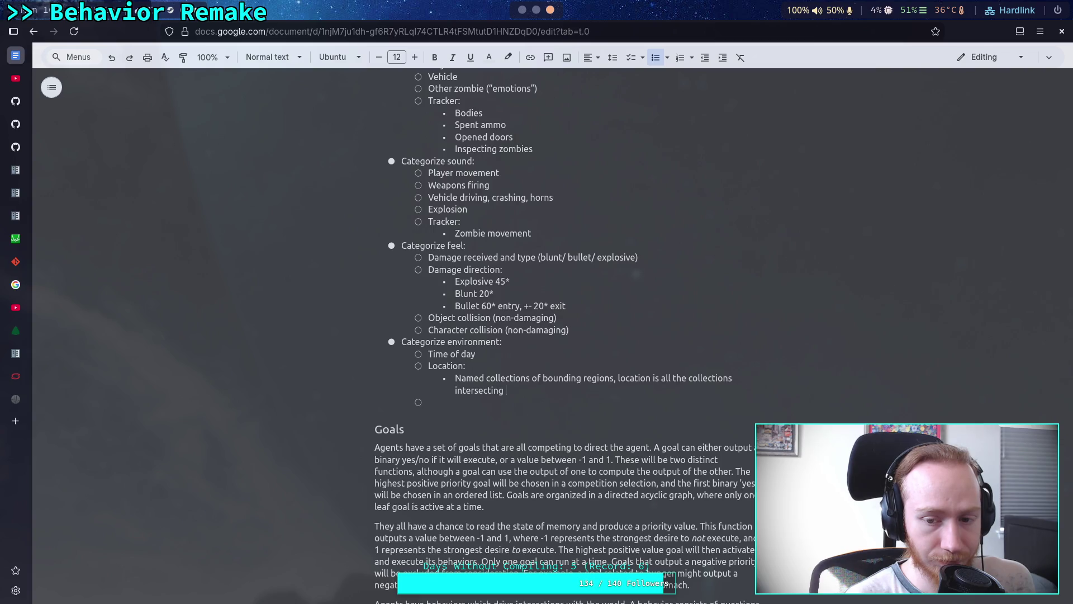
Reword the sentence's ending to 'the intersection of all regions'
key(BackSpace)
key(BackSpace)
key(BackSpace)
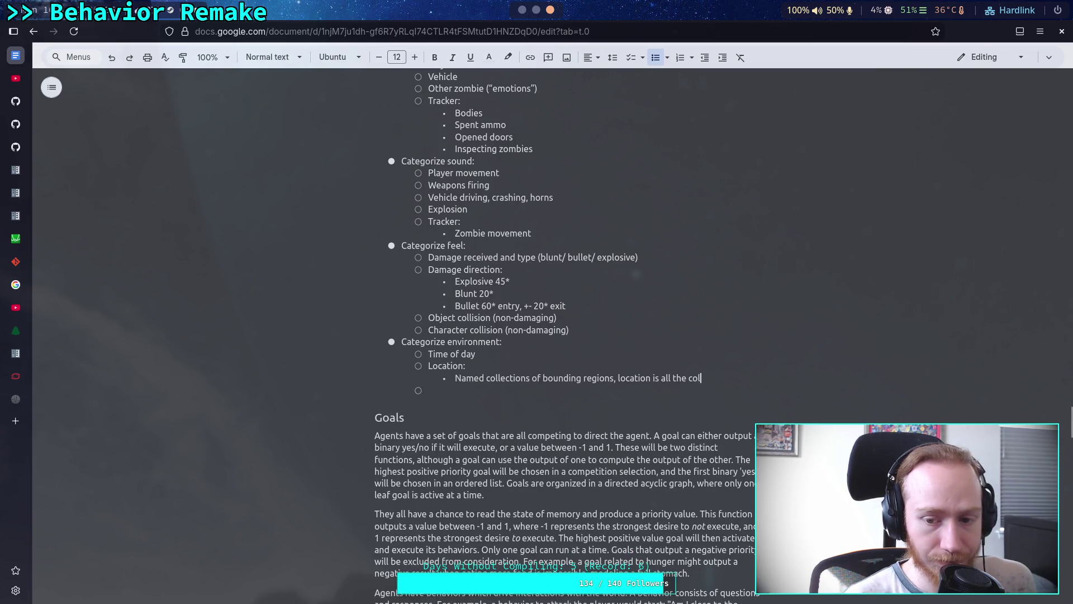
key(BackSpace)
key(BackSpace)
key(BackSpace)
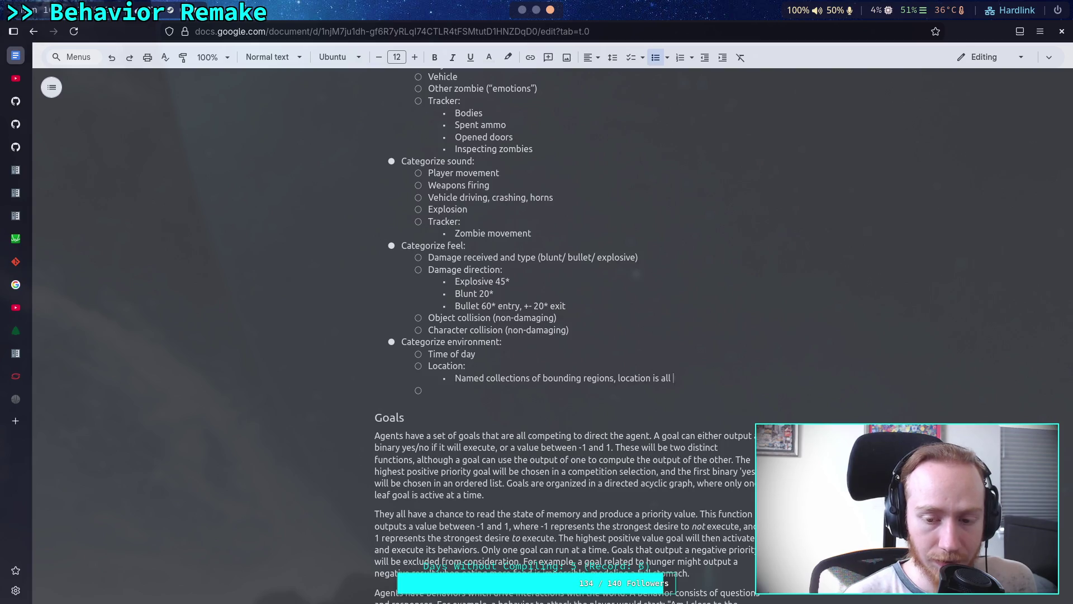
key(BackSpace)
key(BackSpace)
key(BackSpace)
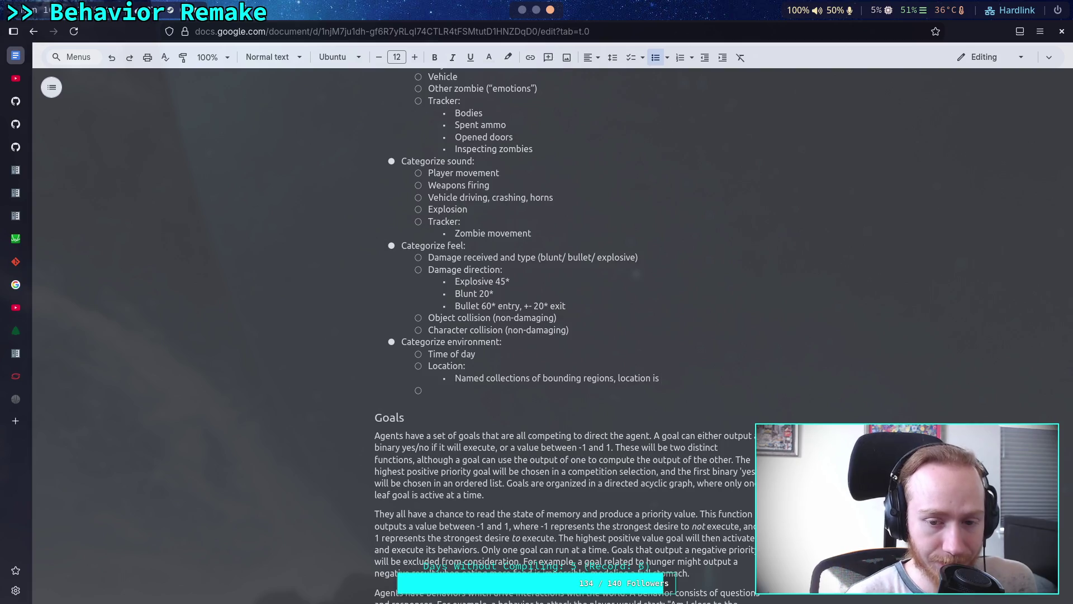
text(the path)
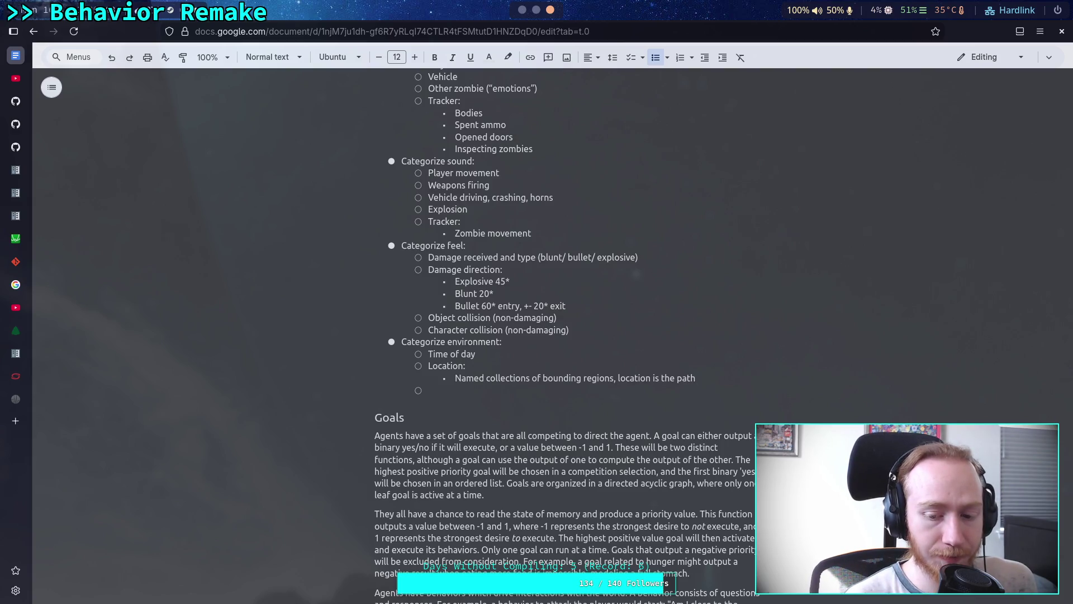
key(BackSpace)
key(BackSpace)
key(BackSpace)
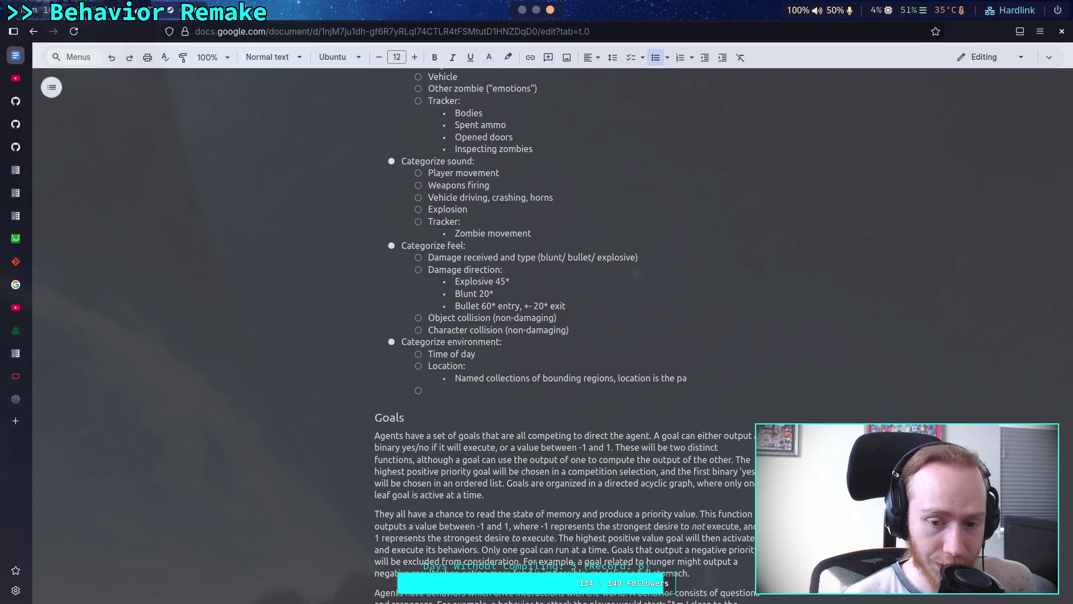
key(BackSpace)
key(BackSpace)
key(BackSpace)
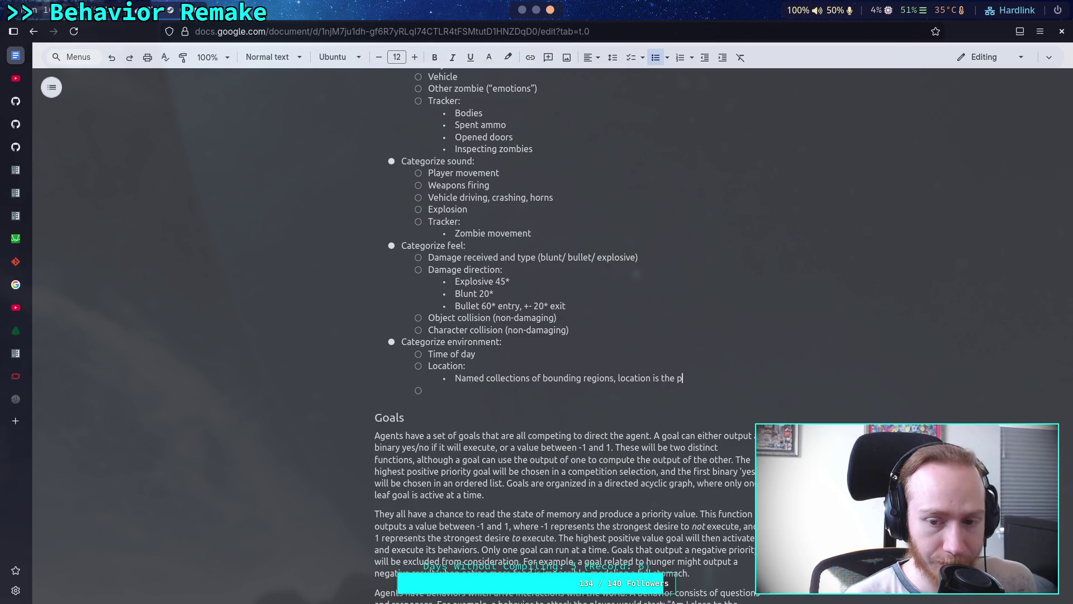
key(BackSpace)
key(BackSpace)
key(BackSpace)
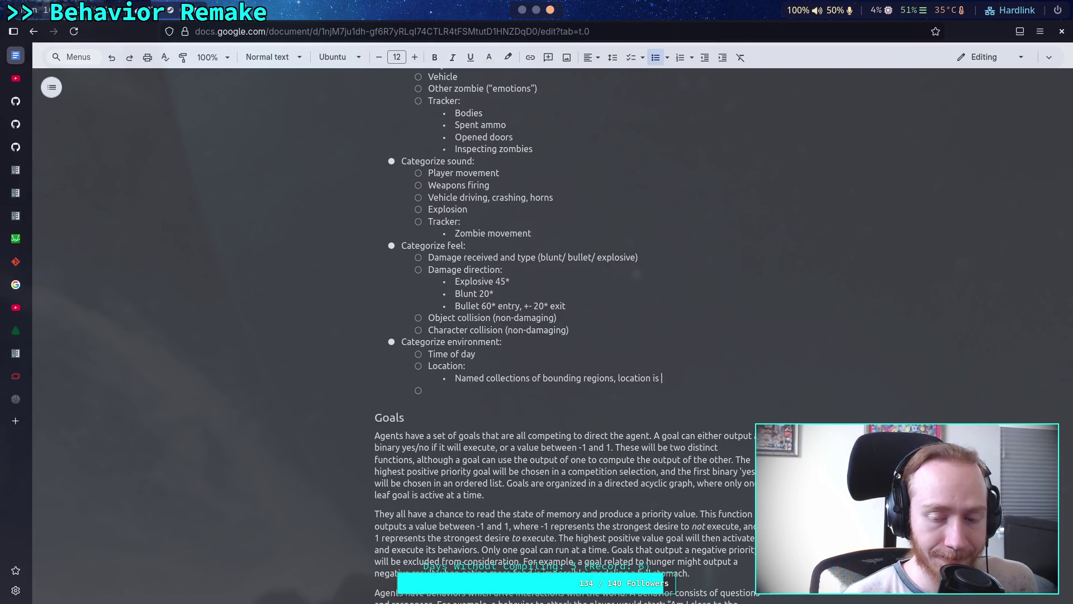
text(the inter)
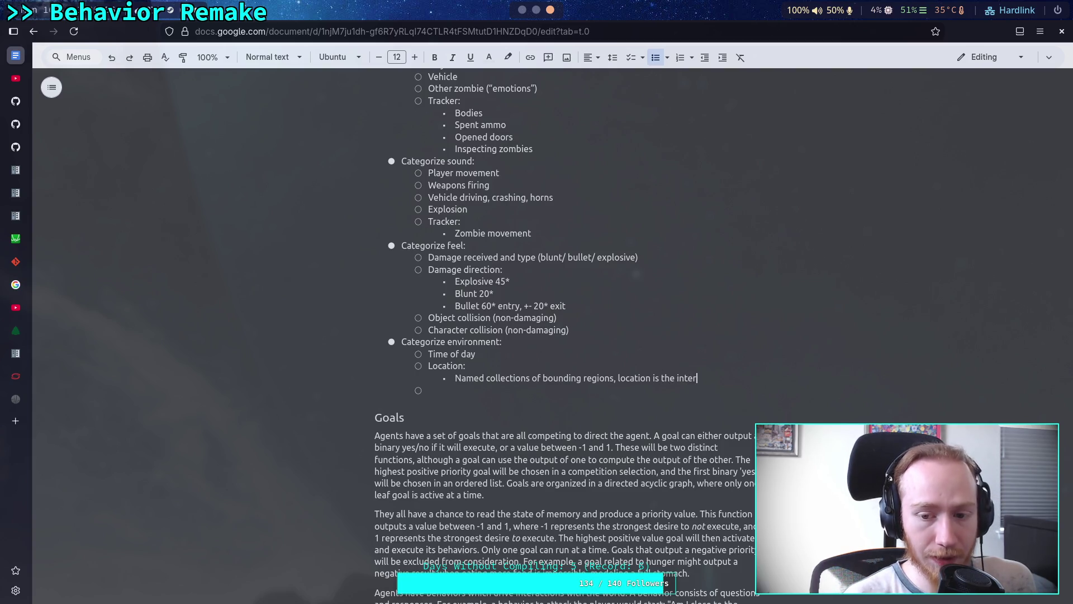
text(section of a)
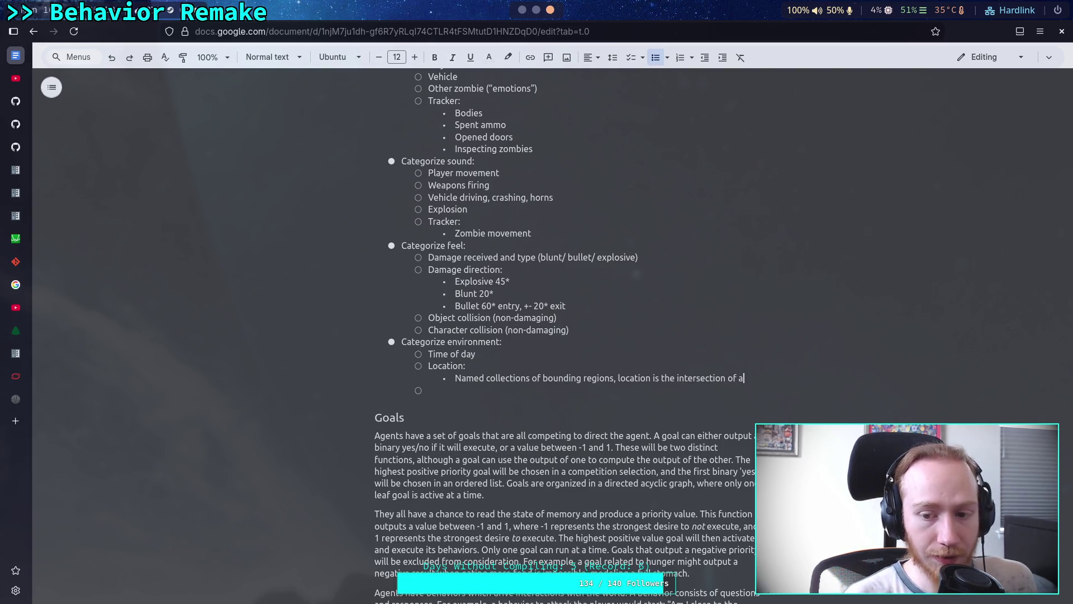
text(ll named collection)
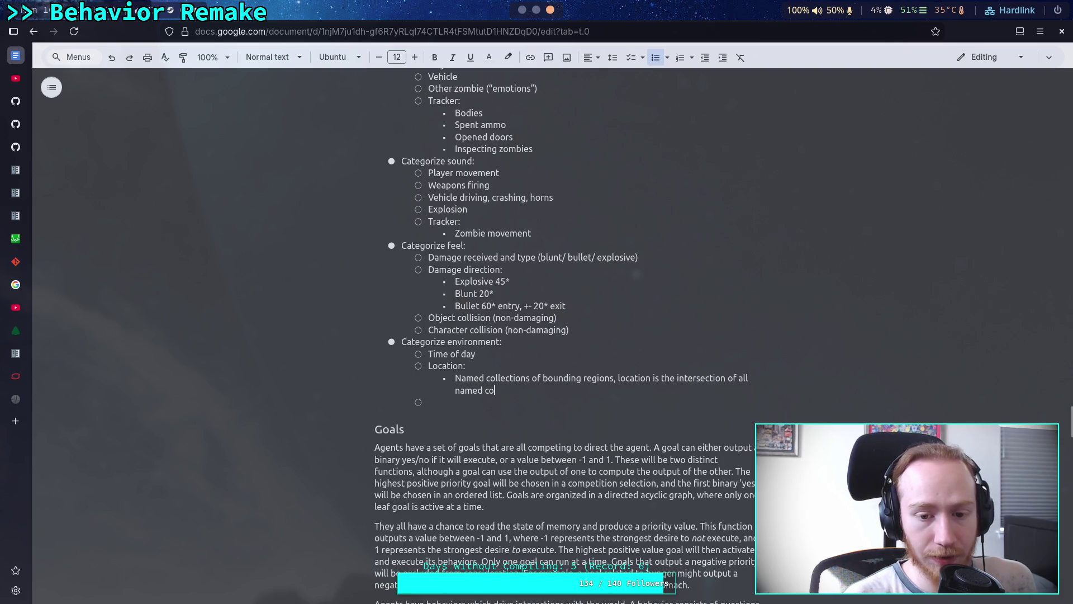
key(BackSpace)
key(BackSpace)
key(BackSpace)
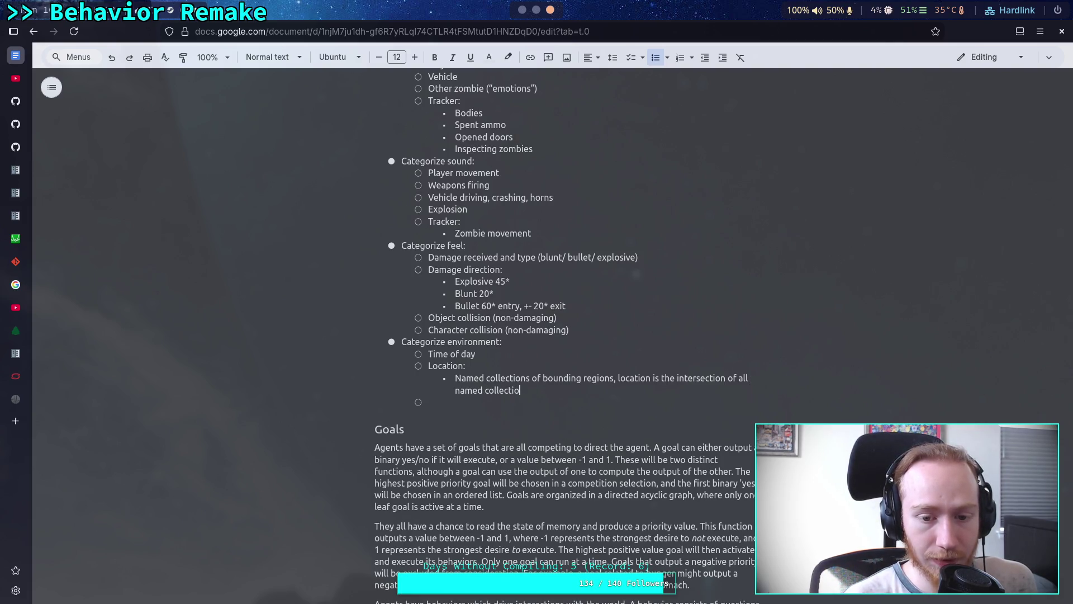
key(BackSpace)
key(BackSpace)
key(BackSpace)
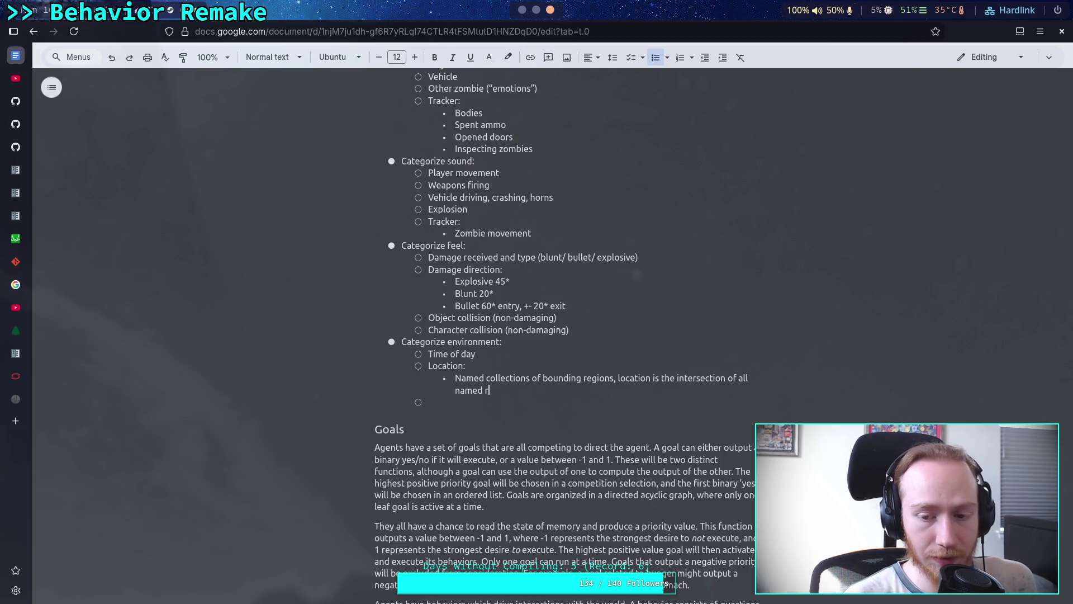
text(regions)
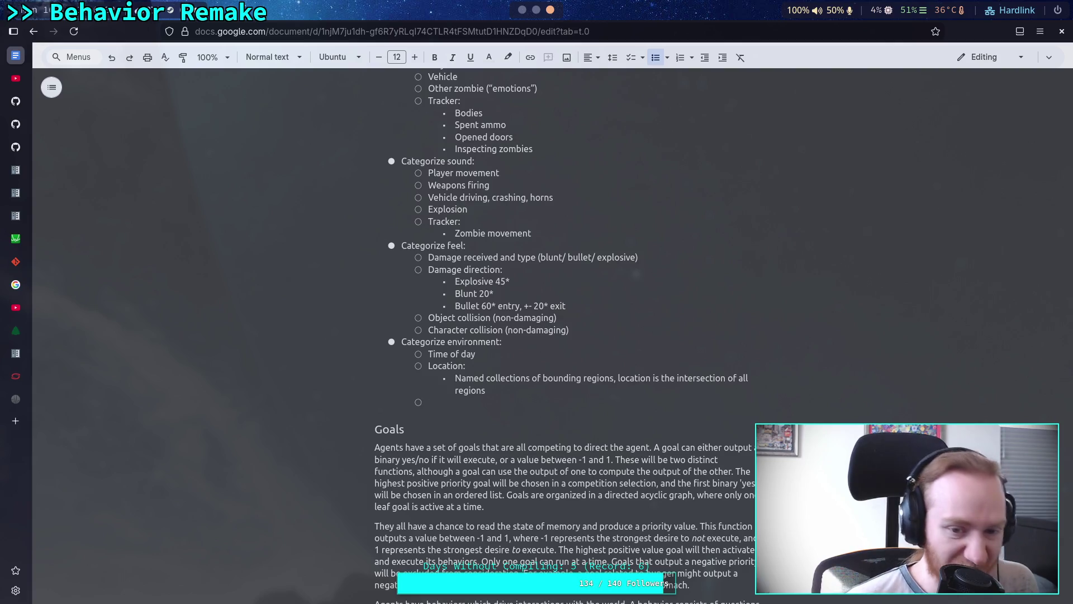
scroll(718, 504, up, 2)
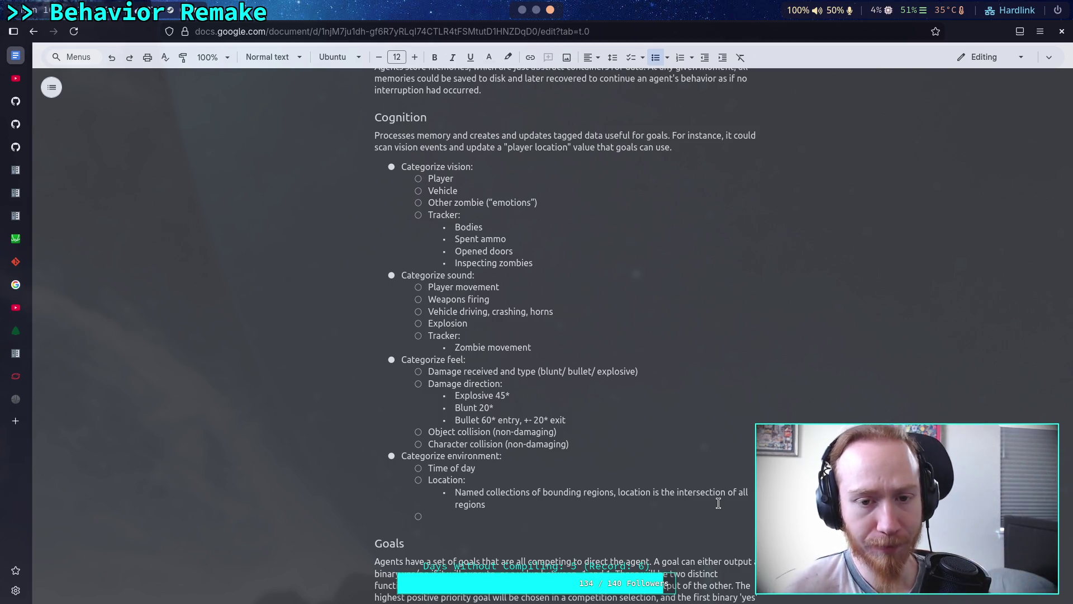
Switch from the Google Docs notes to the Godot editor showing mind.gd
key(alt+Tab)
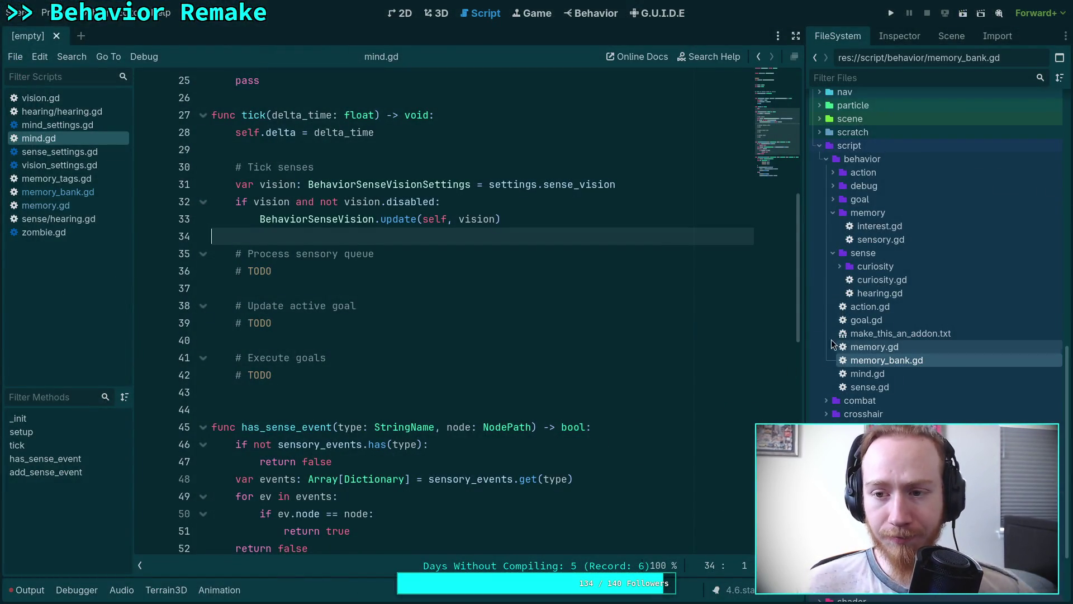
Add the vision check calling BehaviorSenseVision.update(self, vision) under '# Tick senses' in tick()
scroll(912, 336, up, 8)
scroll(912, 335, up, 5)
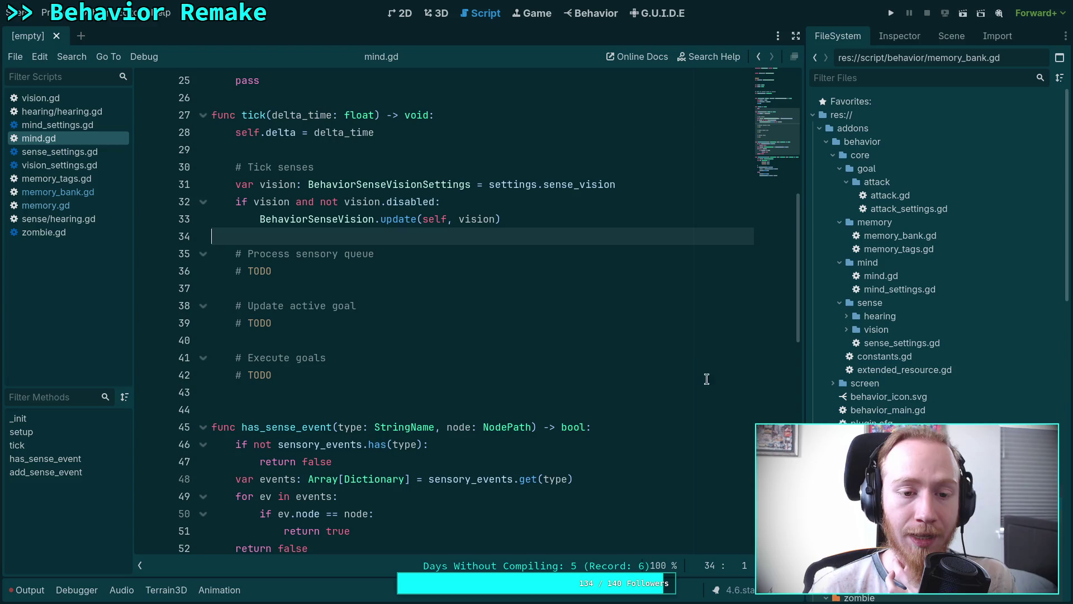
click(330, 269)
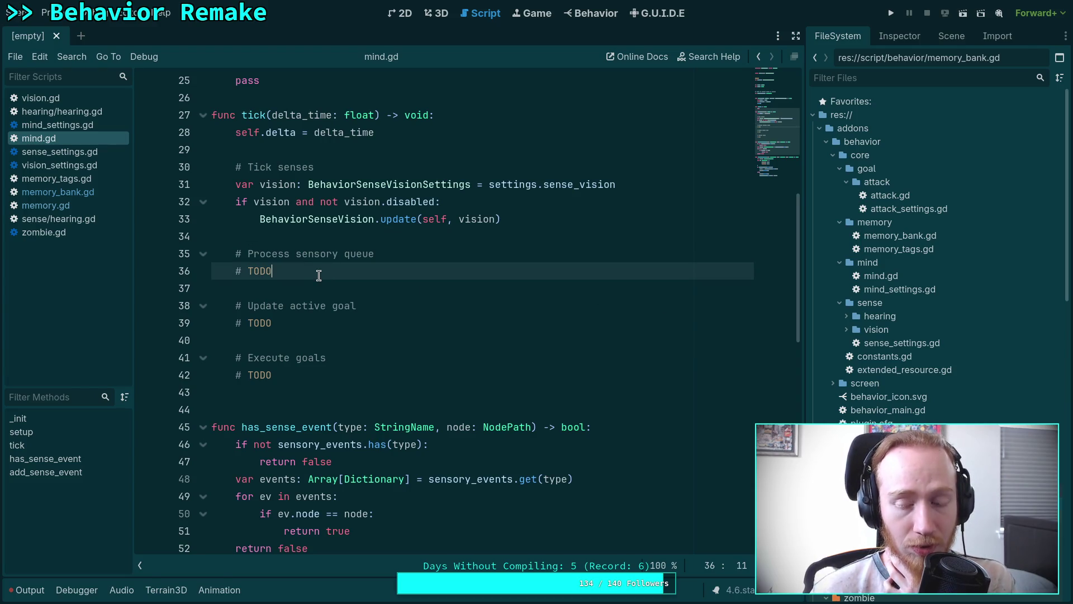
click(318, 290)
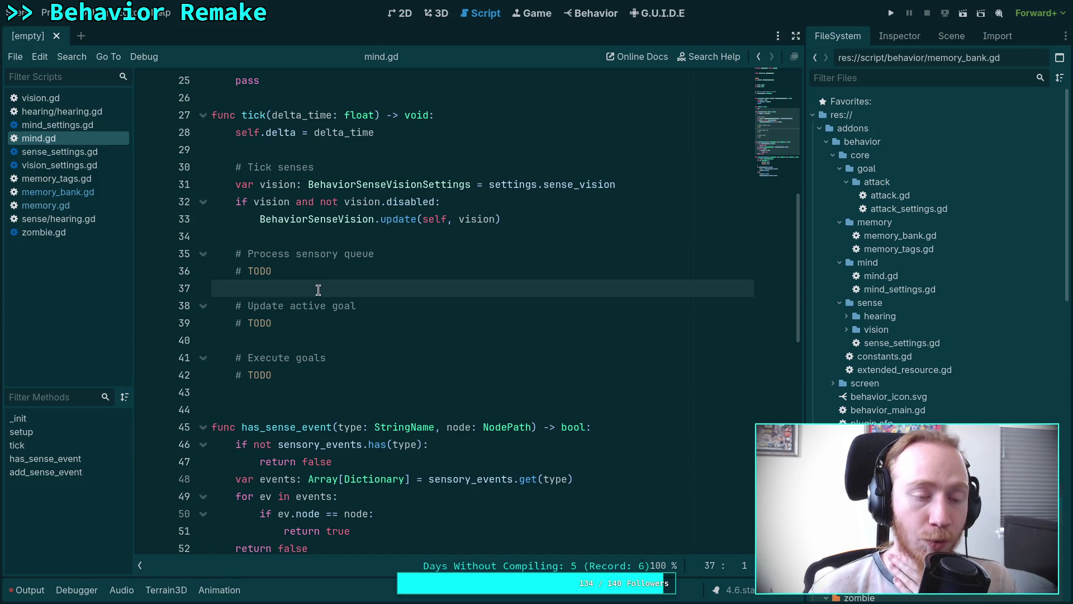
Check the Player, Vehicle and Other zombie vision categories in the notes, then return to Godot
key(alt+Tab)
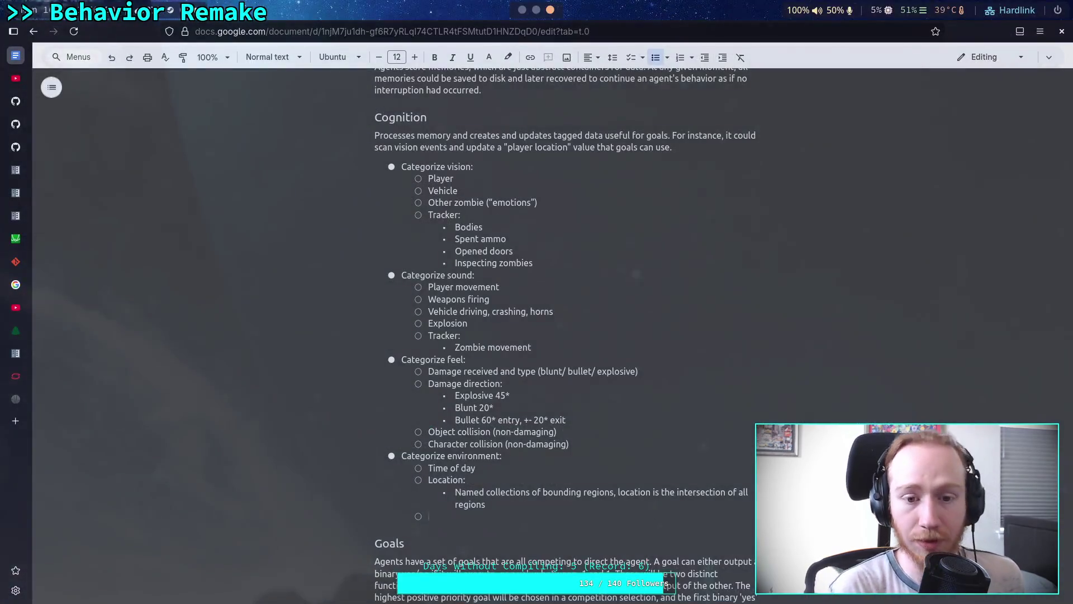
drag(428, 178, 457, 183)
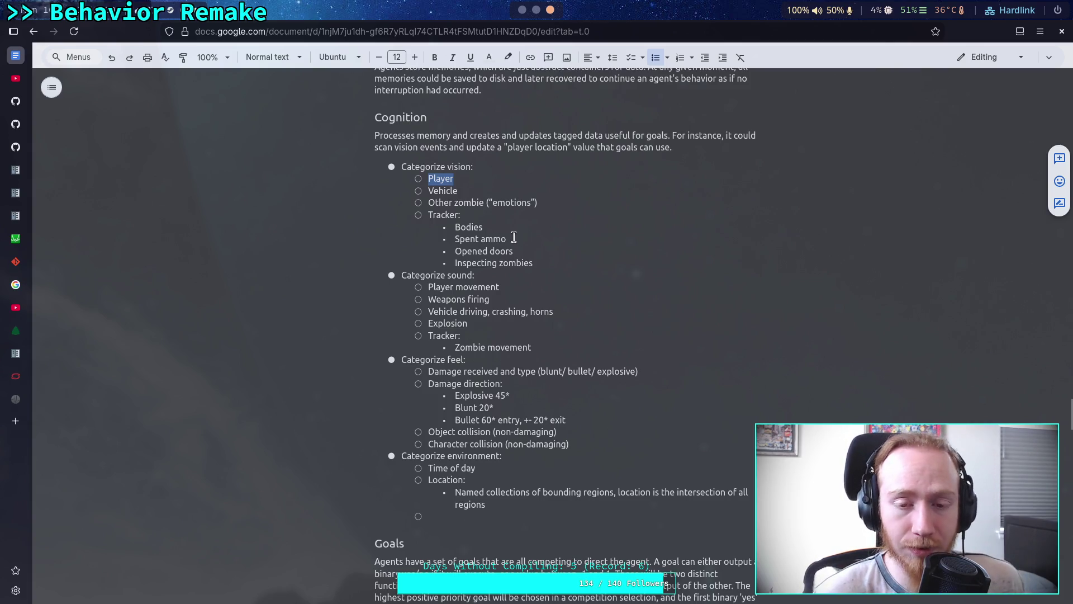
mouse_move(497, 192)
mouse_down()
mouse_move(486, 204)
mouse_move(534, 204)
mouse_up()
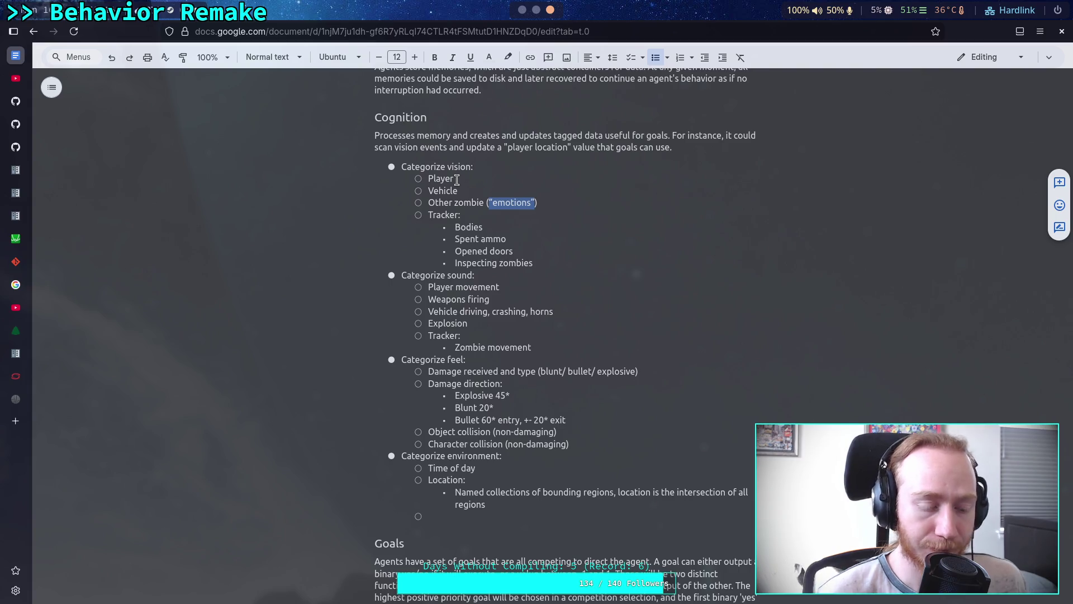
key(alt+Tab)
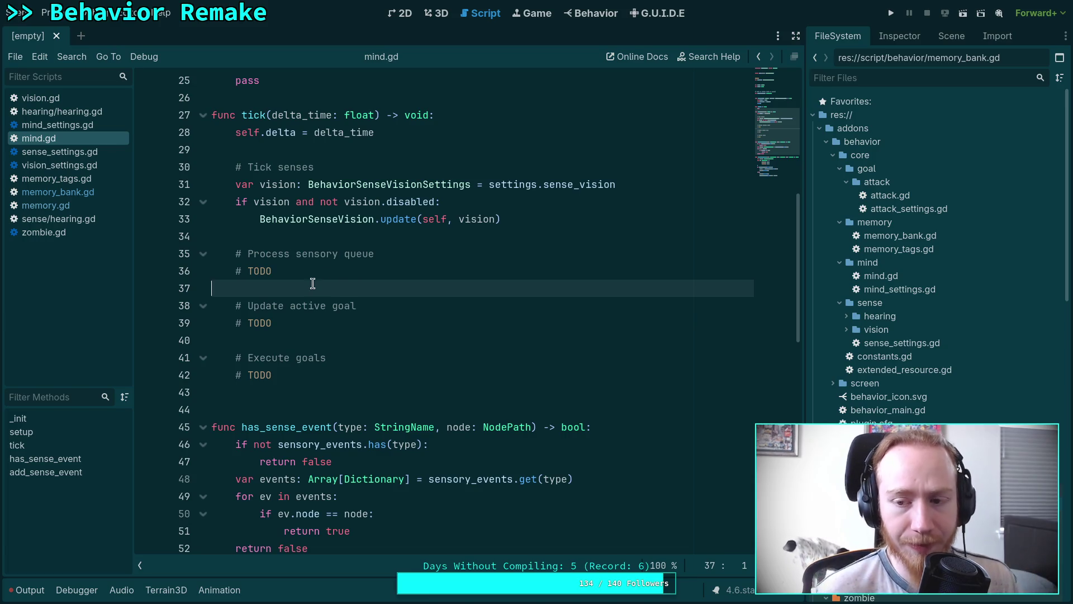
click(309, 322)
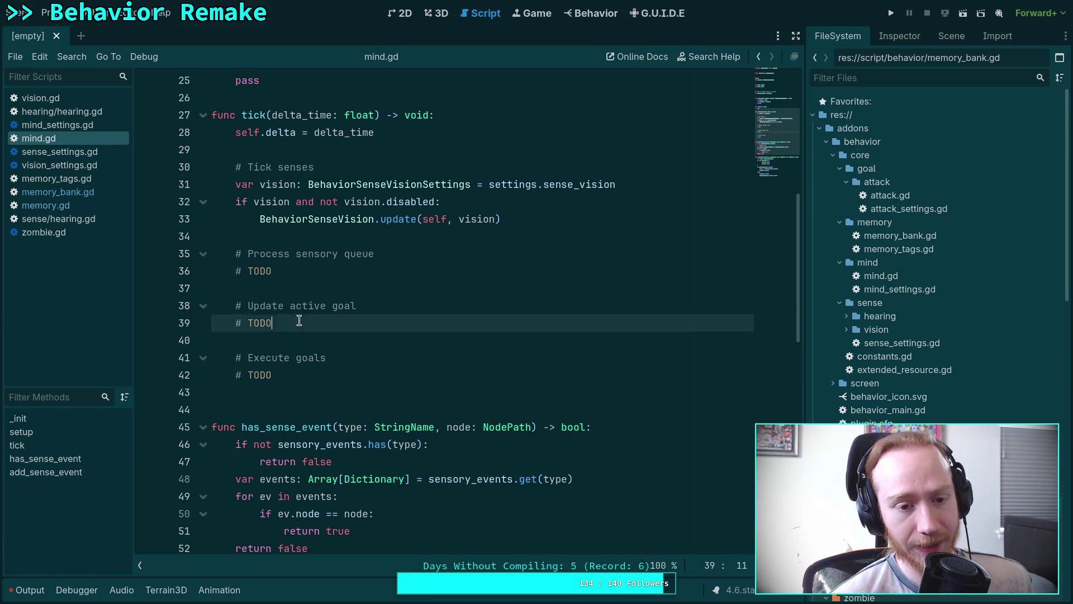
key(shift+Up)
key(shift+Home)
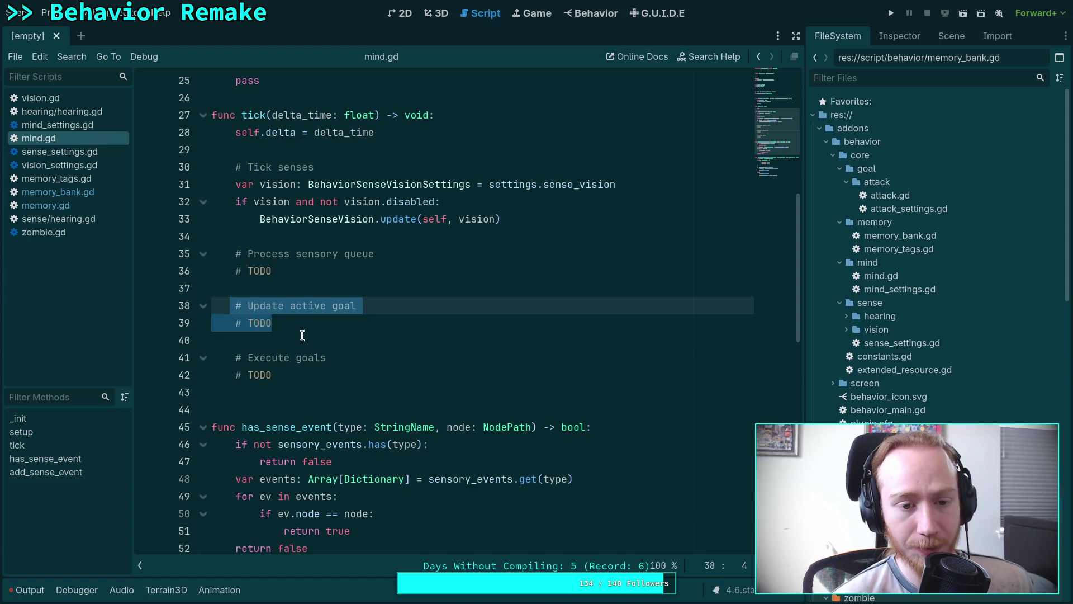
drag(296, 324, 229, 306)
key(shift+Right)
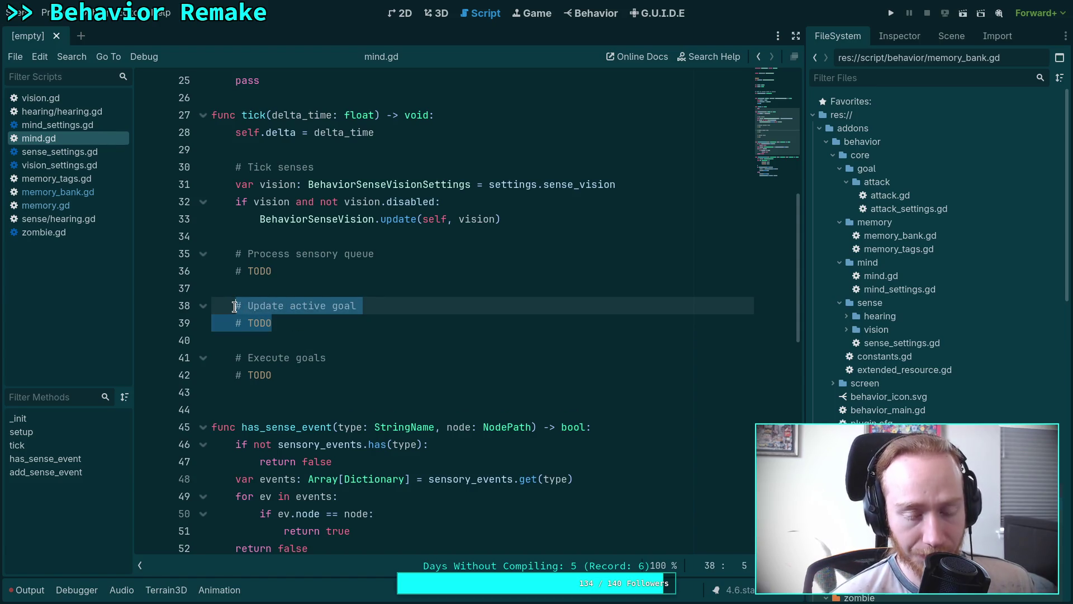
click(327, 322)
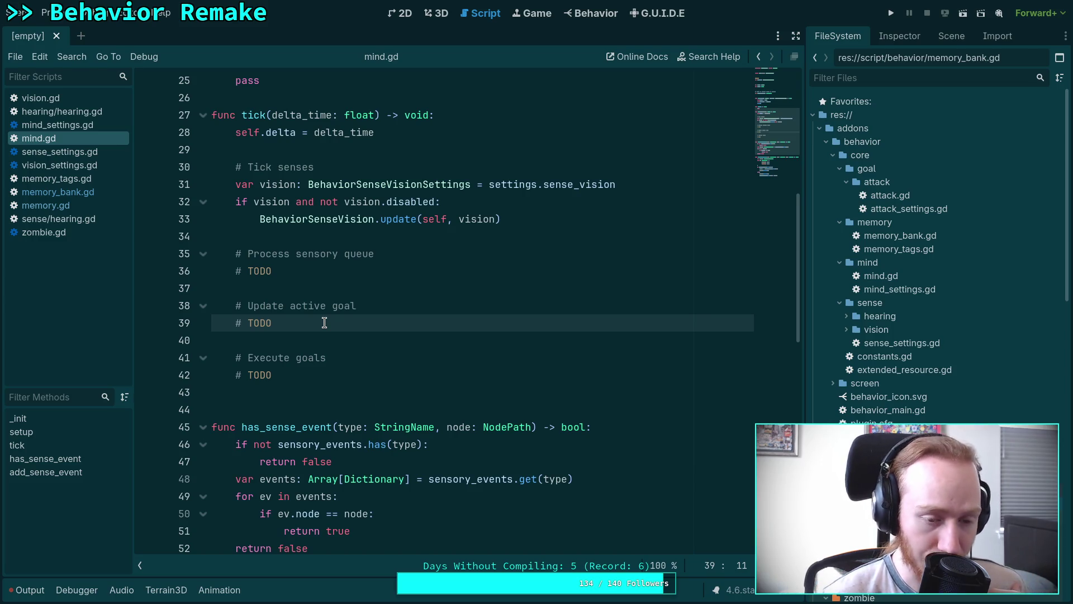
drag(290, 316, 236, 306)
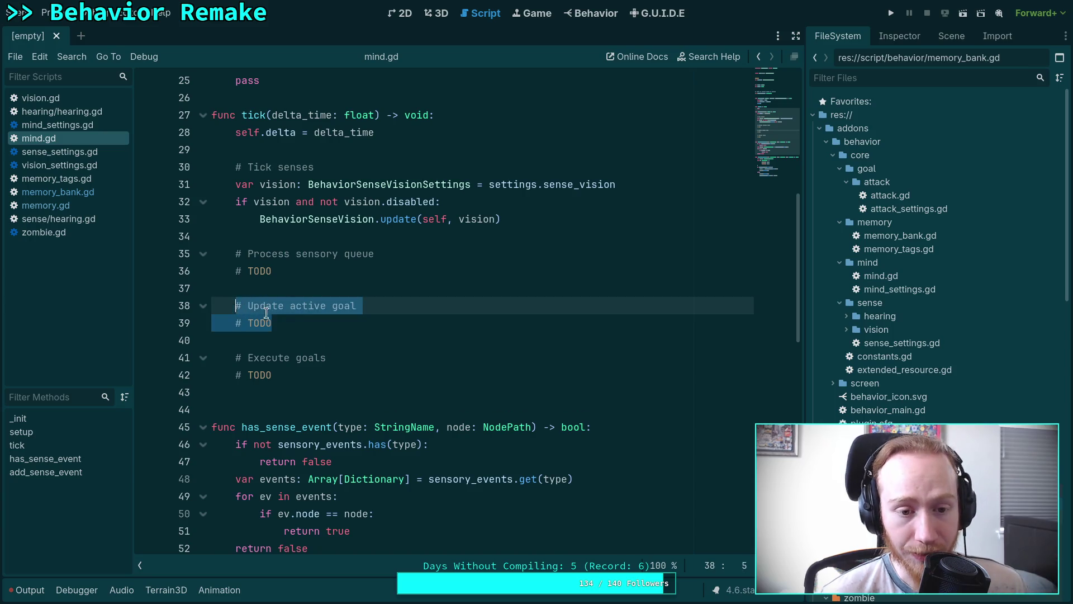
click(307, 327)
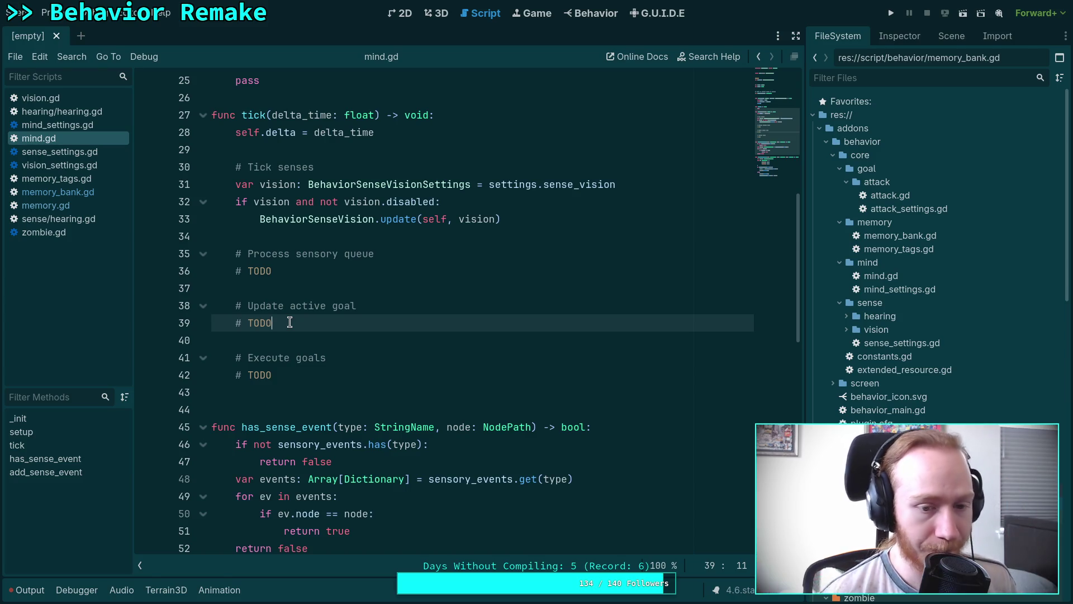
key(Down)
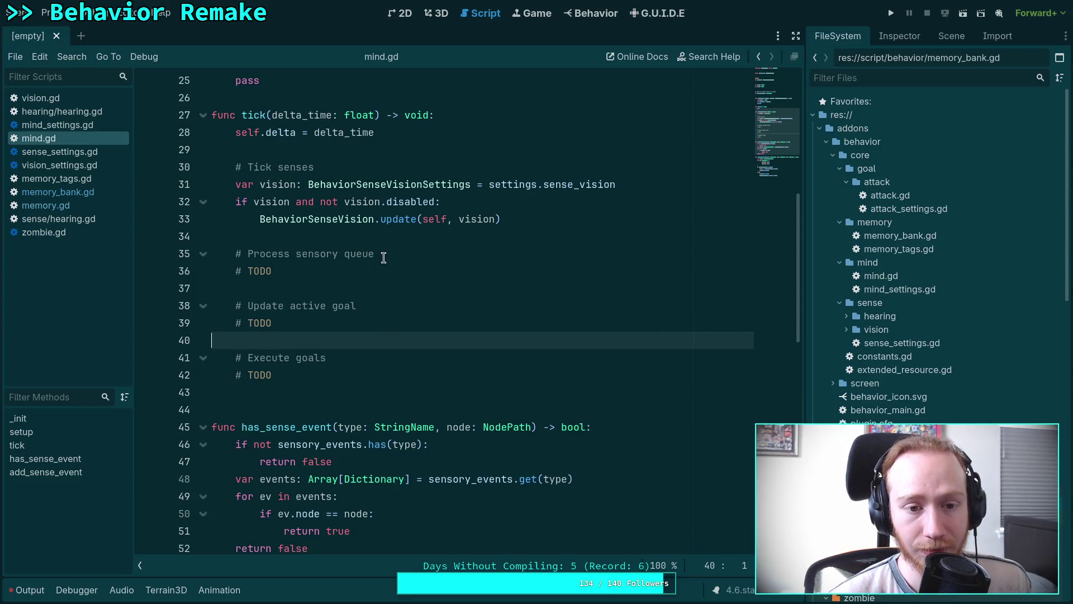
click(374, 218)
Look up BehaviorSenseVision's definition to open vision.gd
double_click(372, 217)
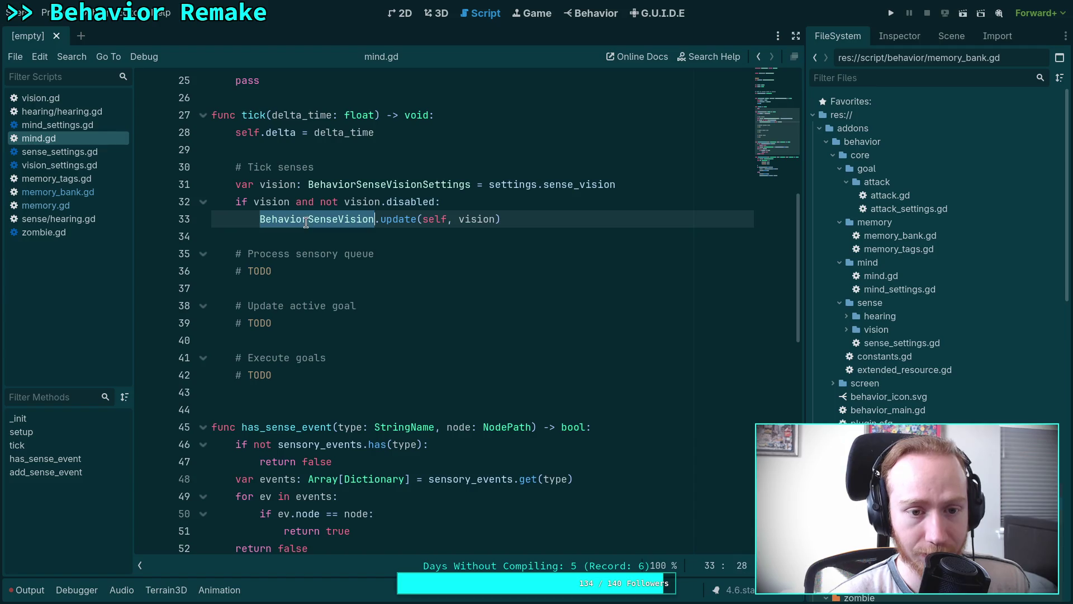
right_click(342, 219)
click(374, 383)
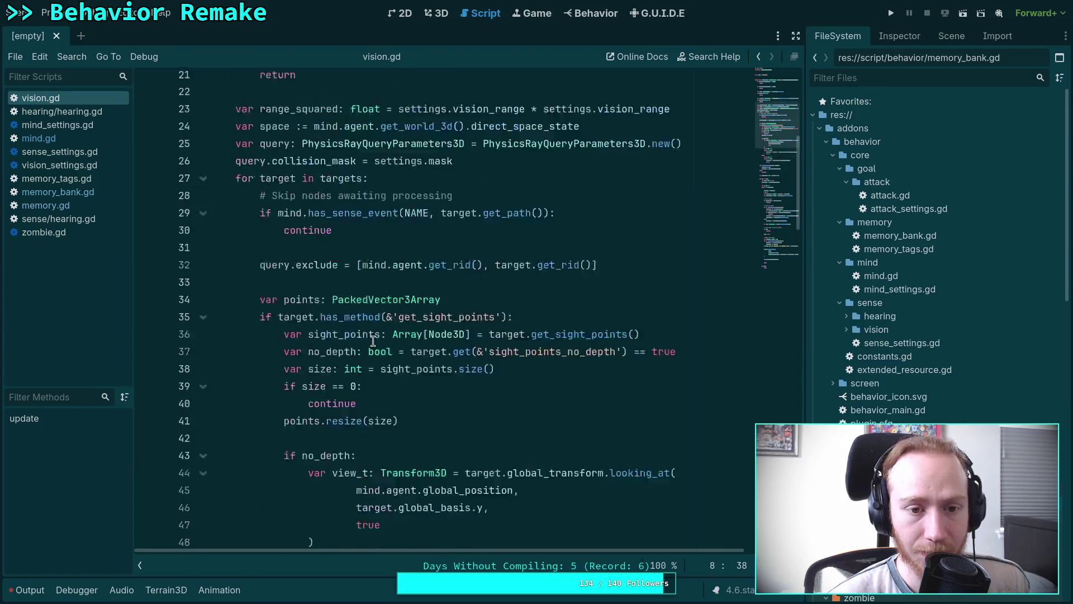
Fold vision.gd's update function and add a new line at the end of the file
click(203, 202)
click(248, 248)
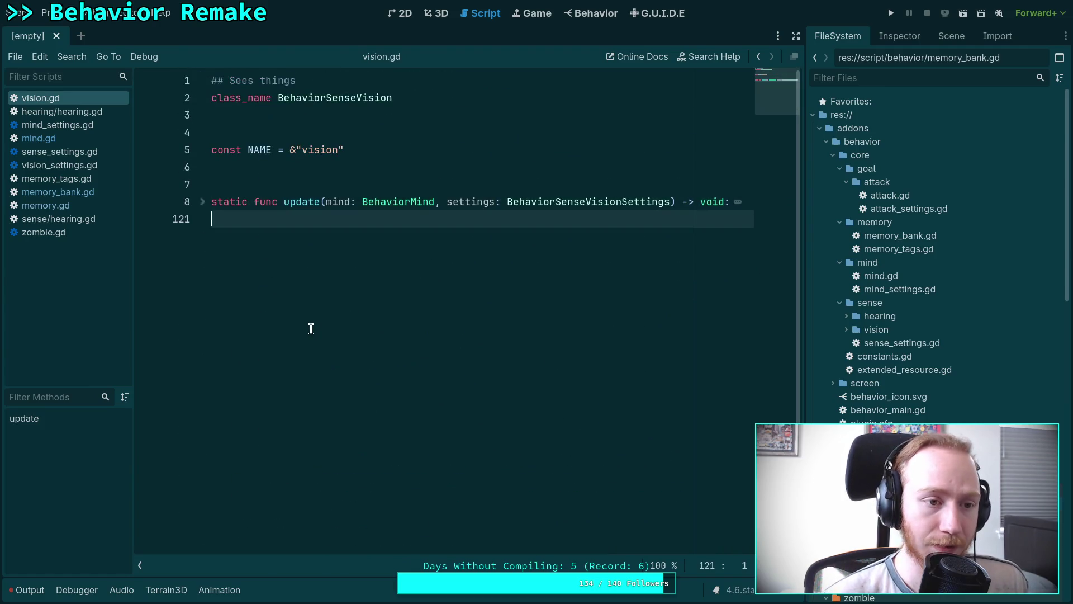
double_click(296, 202)
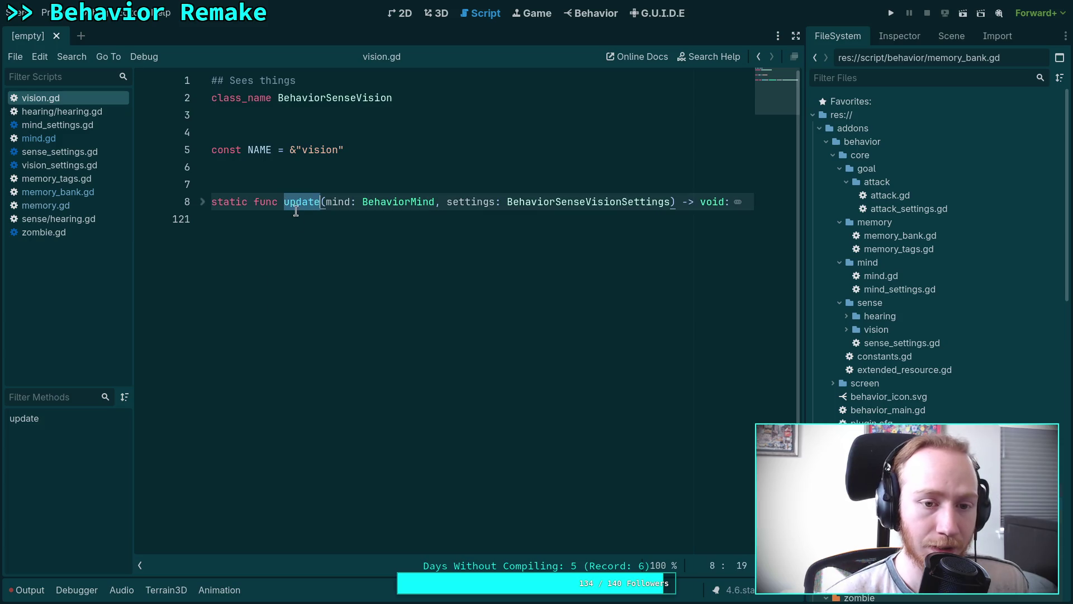
click(339, 344)
key(Return)
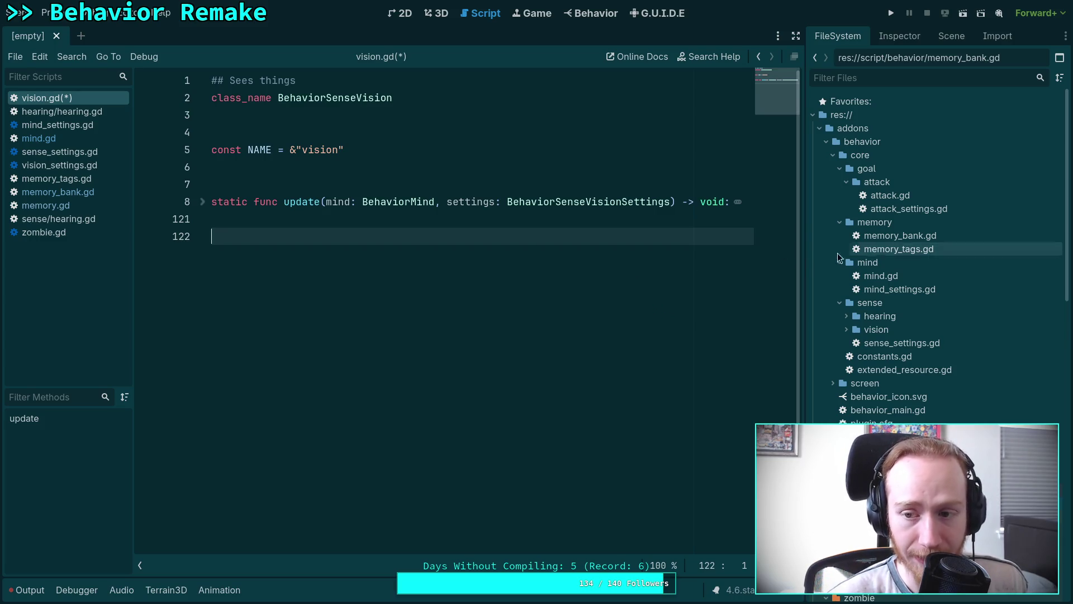
Open memory_tags.gd, then switch to the behaviour design document
double_click(893, 253)
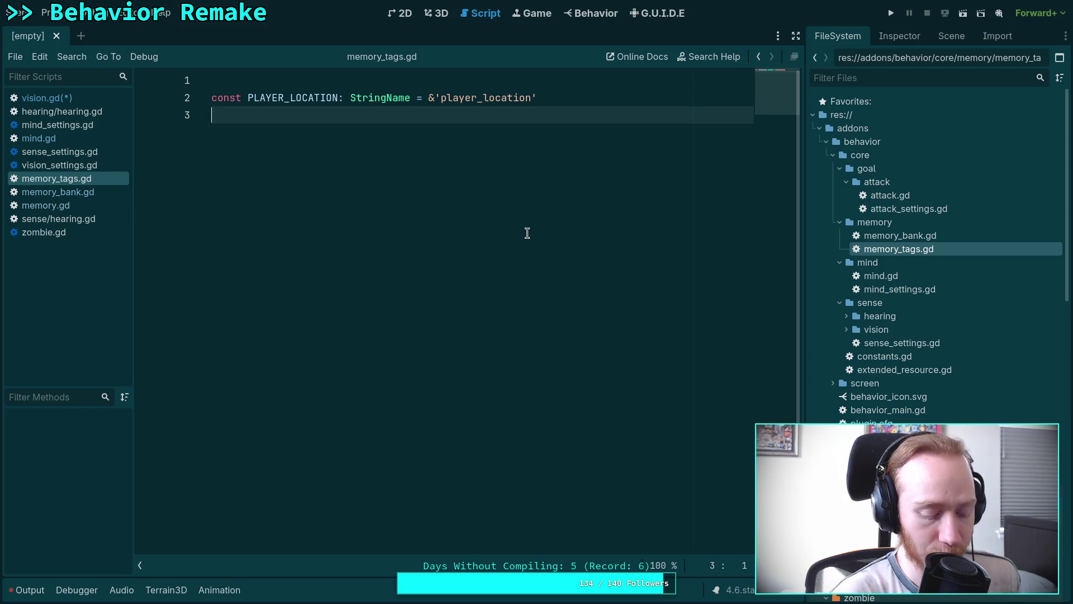
key(super+3)
key(super+4)
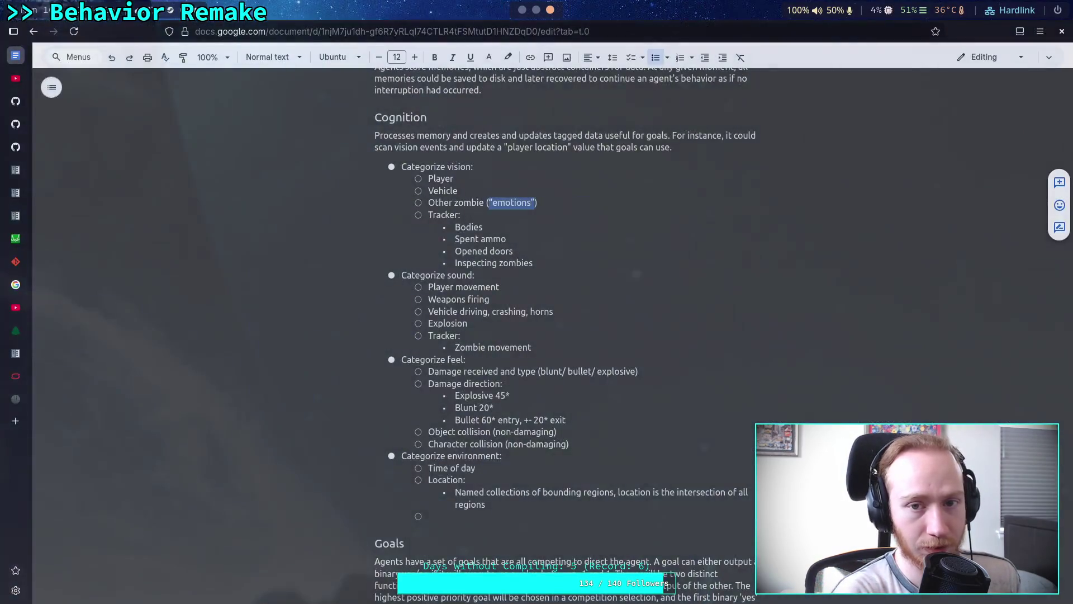
Review the Player movement and Weapons firing items in the Cognition notes, then return to Godot
click(514, 303)
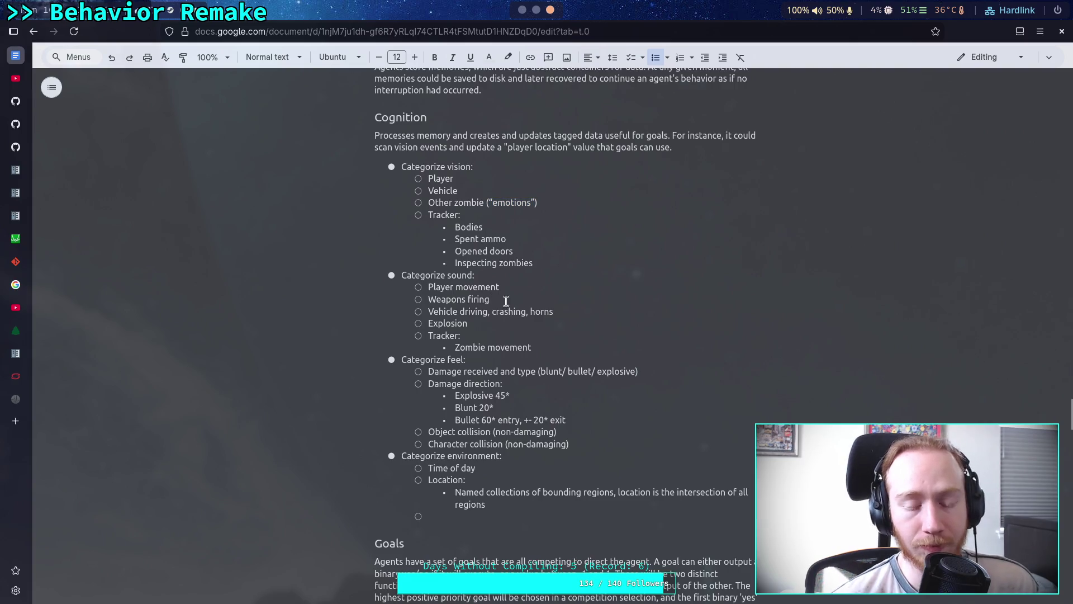
drag(500, 286, 428, 288)
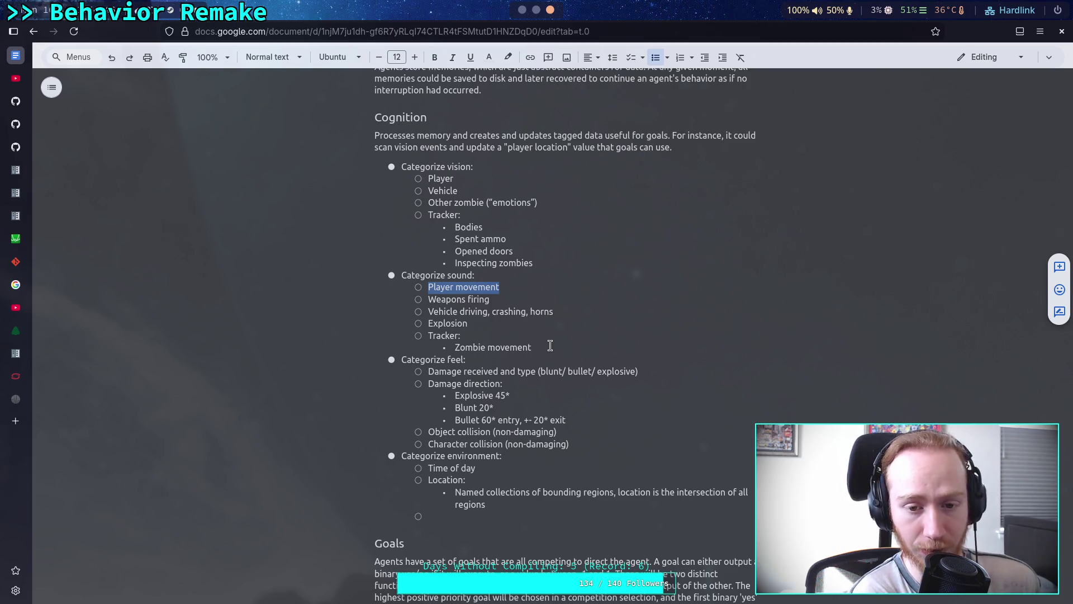
triple_click(484, 301)
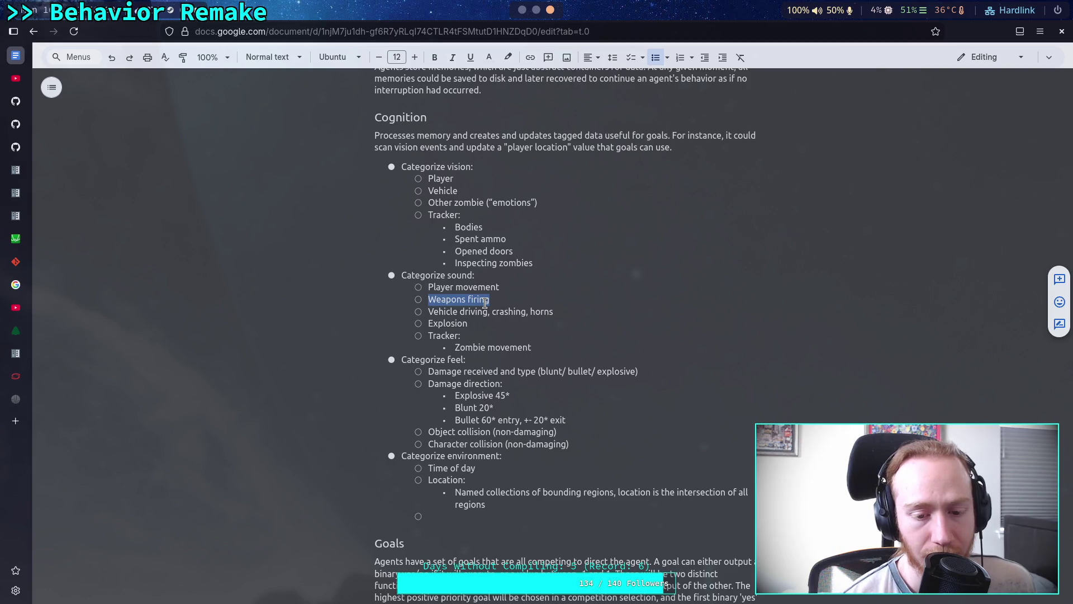
key(alt+Tab)
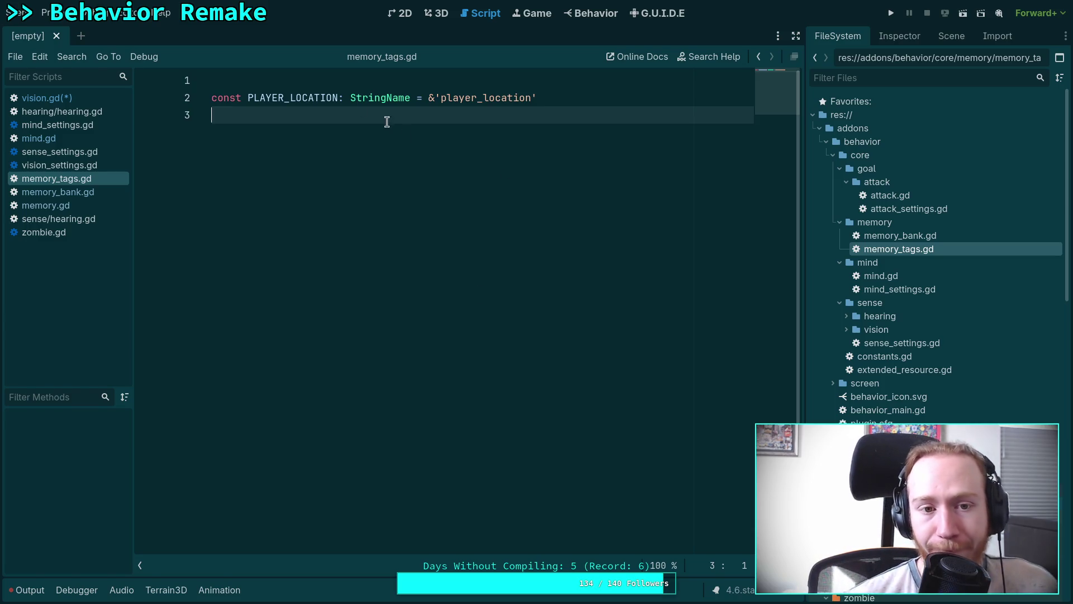
Inspect the PLAYER_LOCATION constant and its 'player_location' value, then open memory_bank.gd
click(290, 99)
double_click(290, 99)
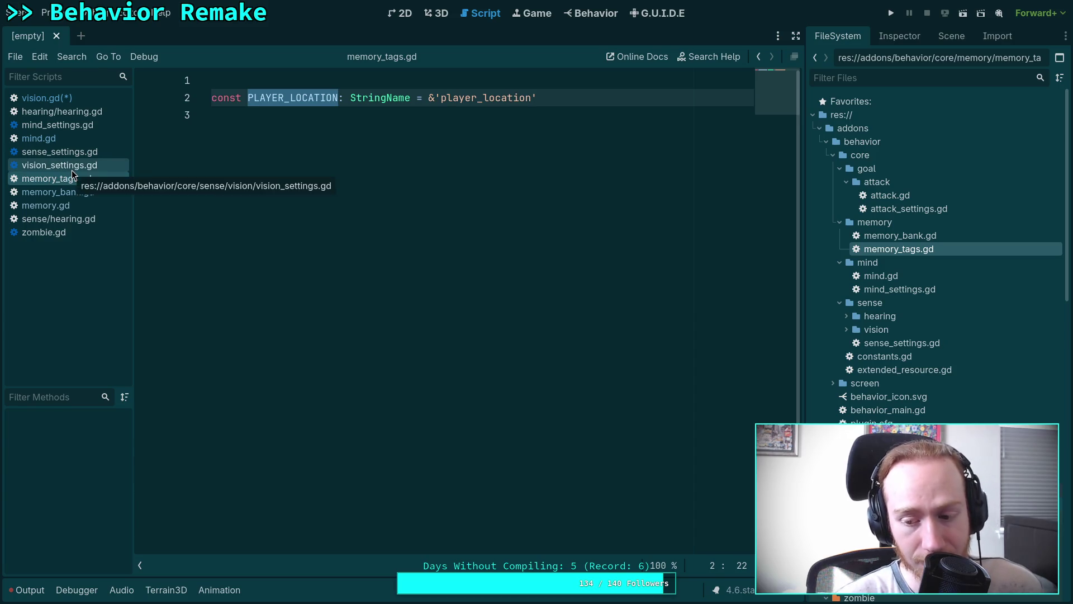
drag(531, 98, 440, 98)
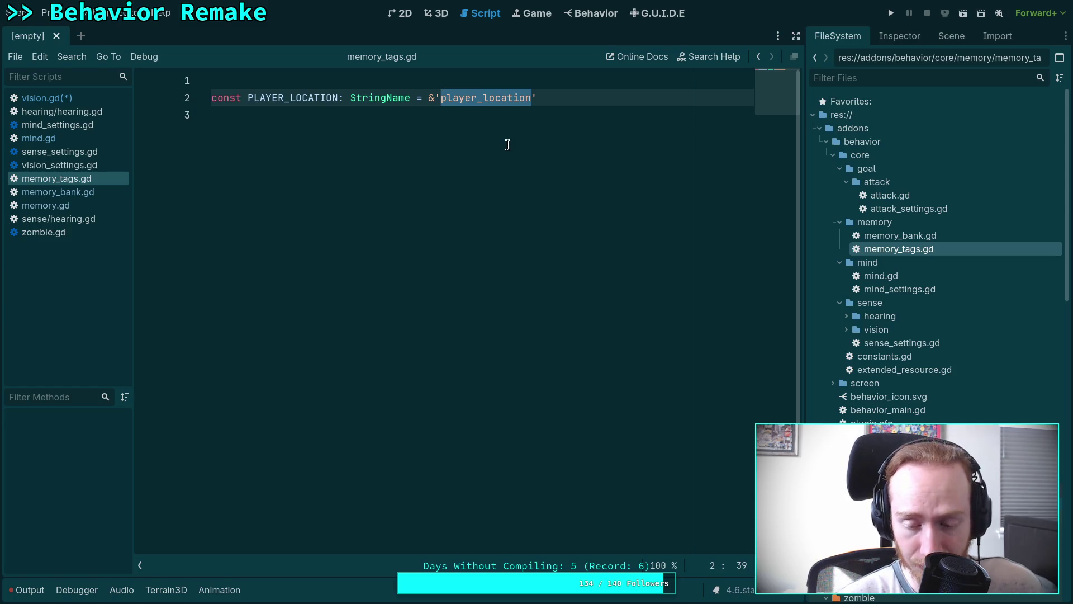
click(479, 133)
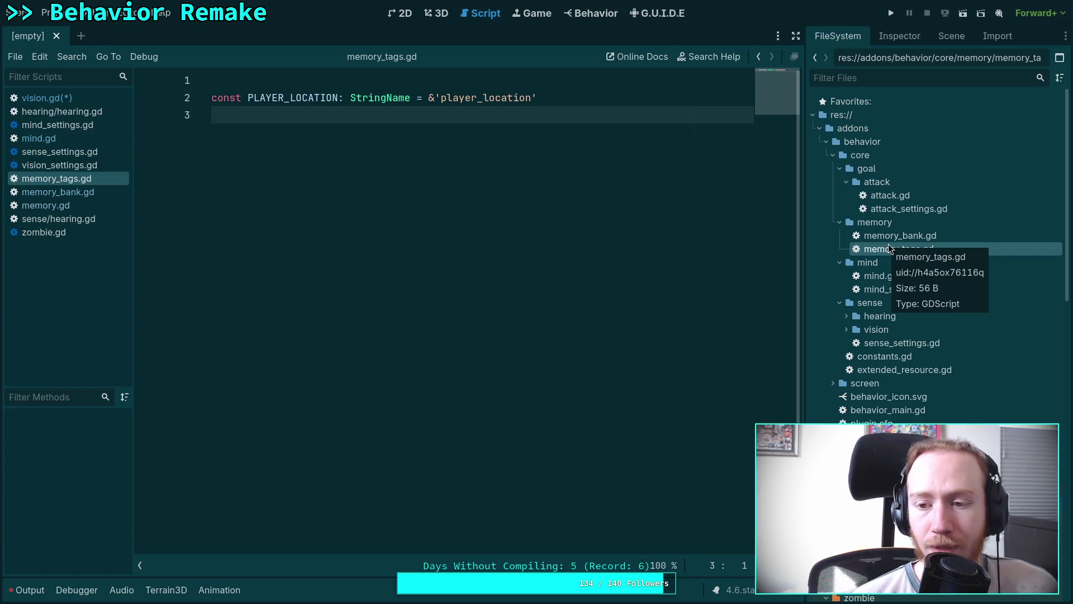
double_click(893, 235)
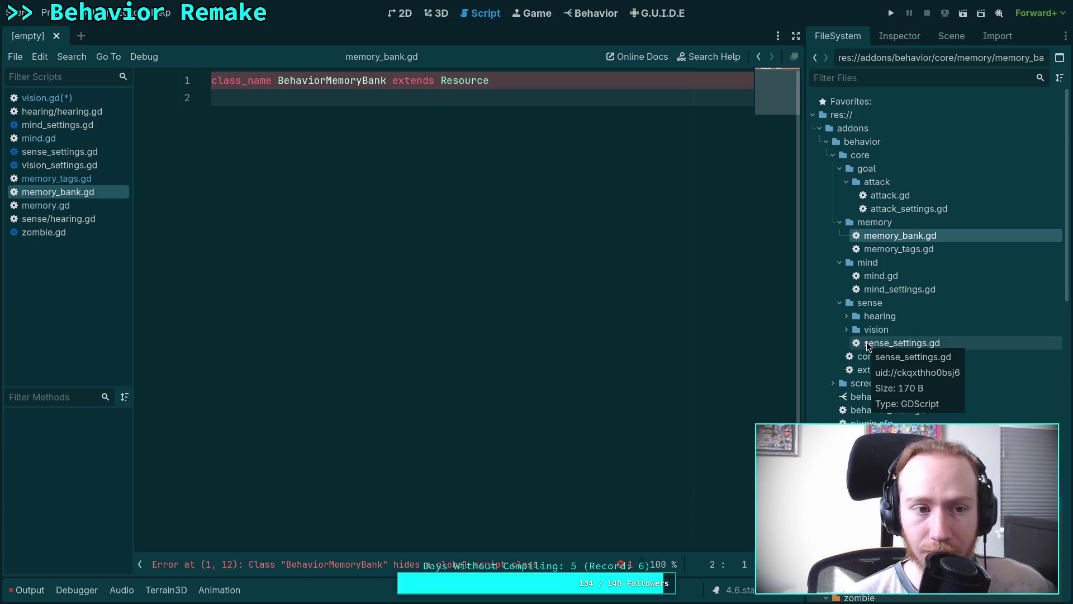
Open vision.gd, unfold update() and review its sight-point setup code
click(44, 98)
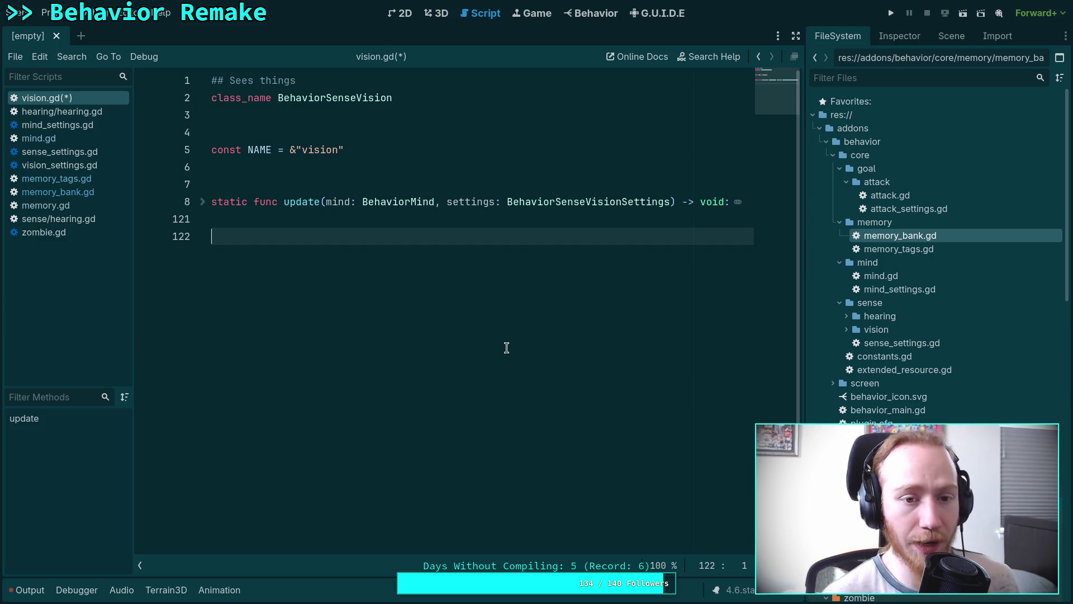
click(203, 203)
scroll(288, 246, down, 2)
scroll(278, 188, down, 4)
mouse_move(258, 184)
mouse_down()
mouse_move(436, 240)
mouse_move(425, 343)
mouse_move(413, 314)
mouse_move(422, 367)
mouse_up()
scroll(424, 342, down, 3)
scroll(417, 336, down, 6)
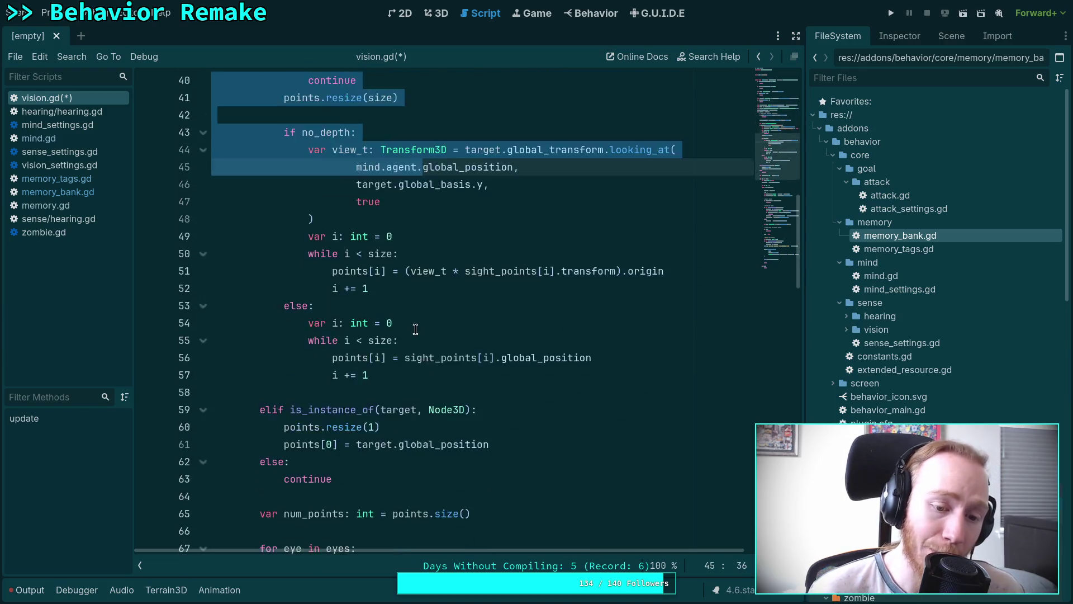
scroll(420, 321, down, 1)
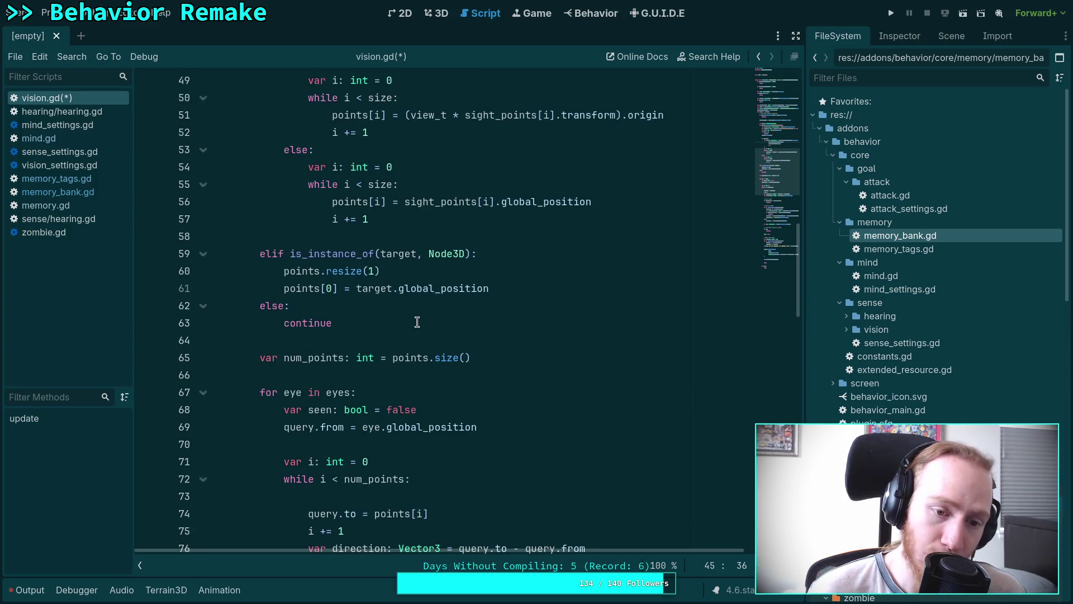
Review the mind.add_sense_event call, then fold update() again
click(380, 322)
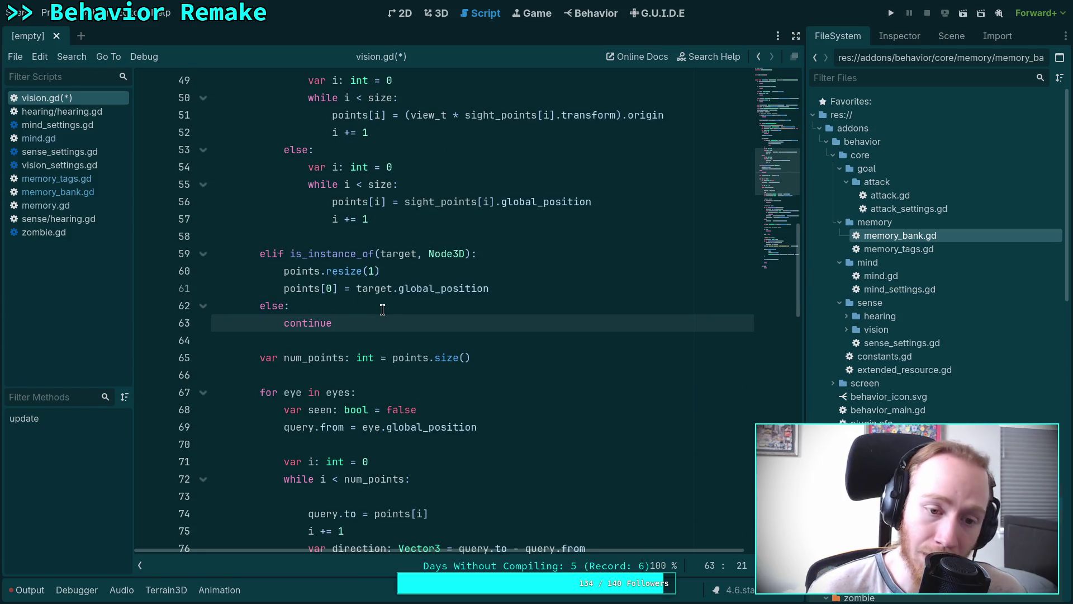
scroll(383, 310, down, 5)
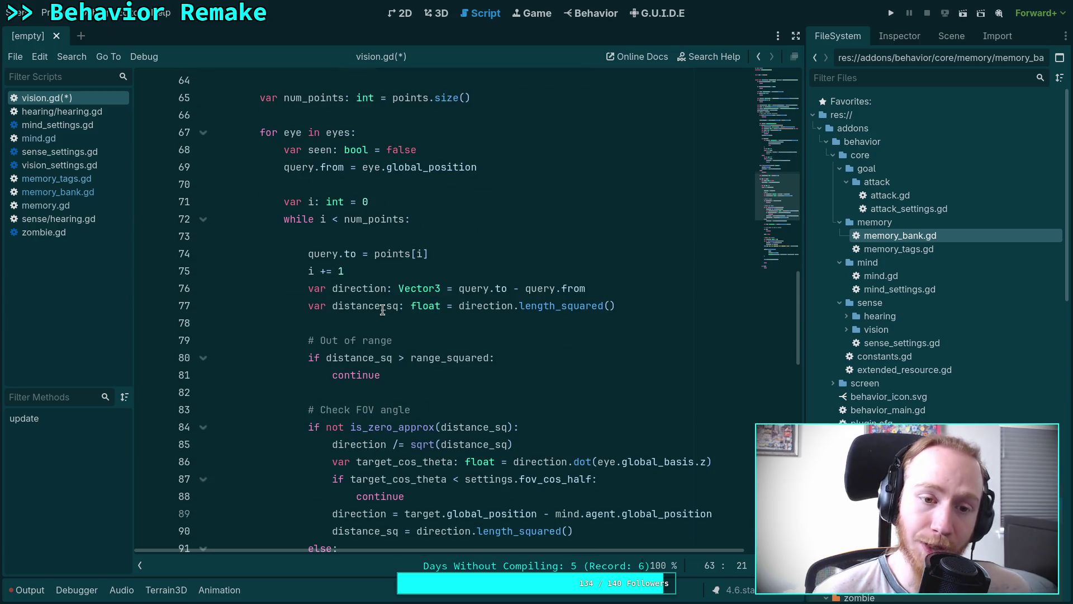
scroll(386, 310, down, 11)
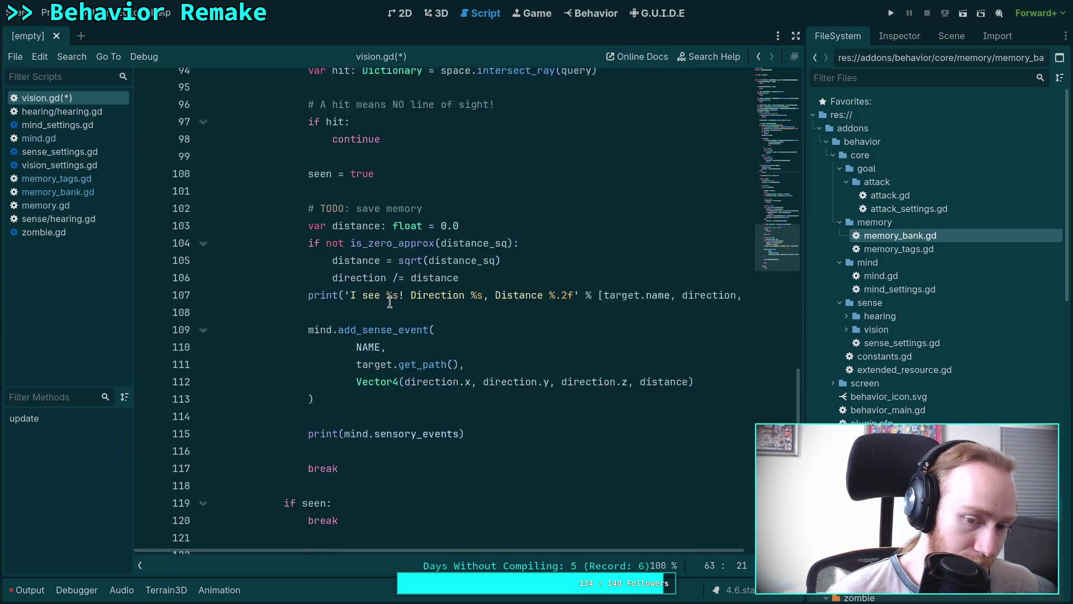
mouse_move(380, 355)
mouse_down()
mouse_move(343, 342)
mouse_move(308, 292)
mouse_up()
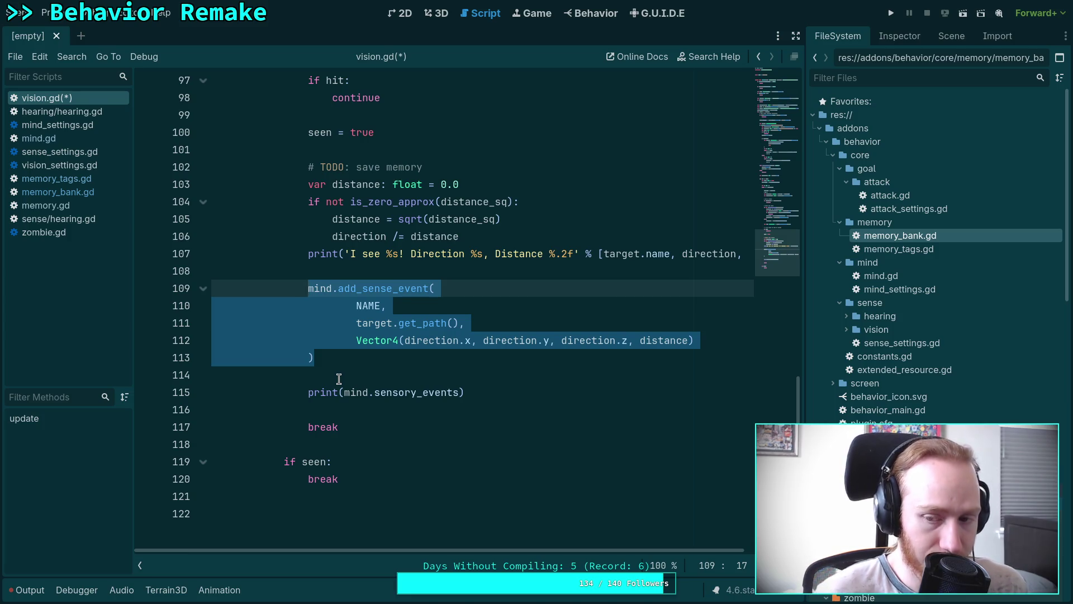
scroll(312, 512, up, 15)
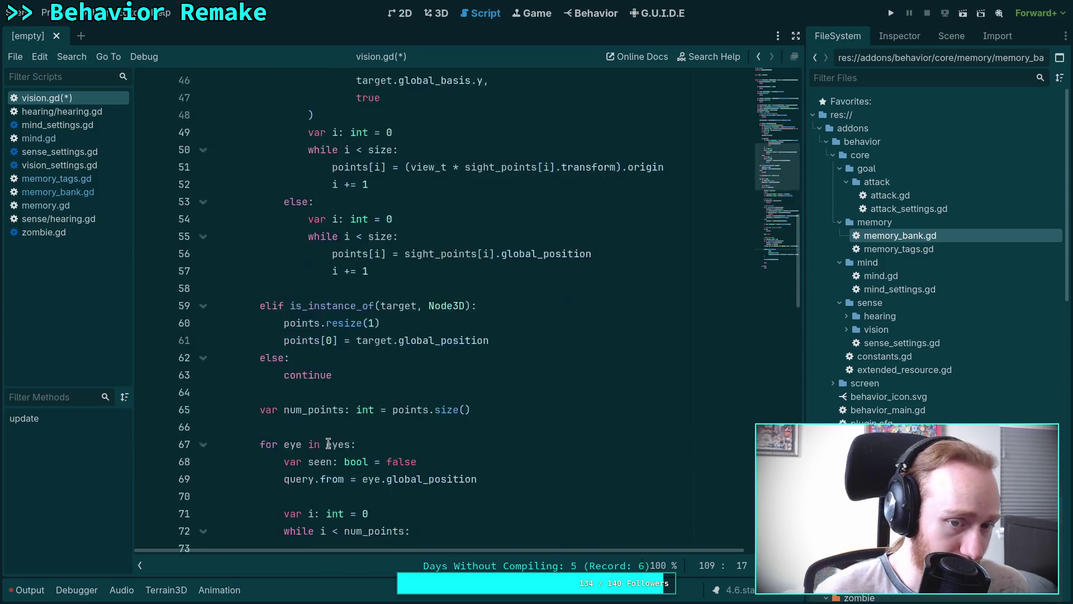
scroll(328, 444, up, 13)
click(203, 202)
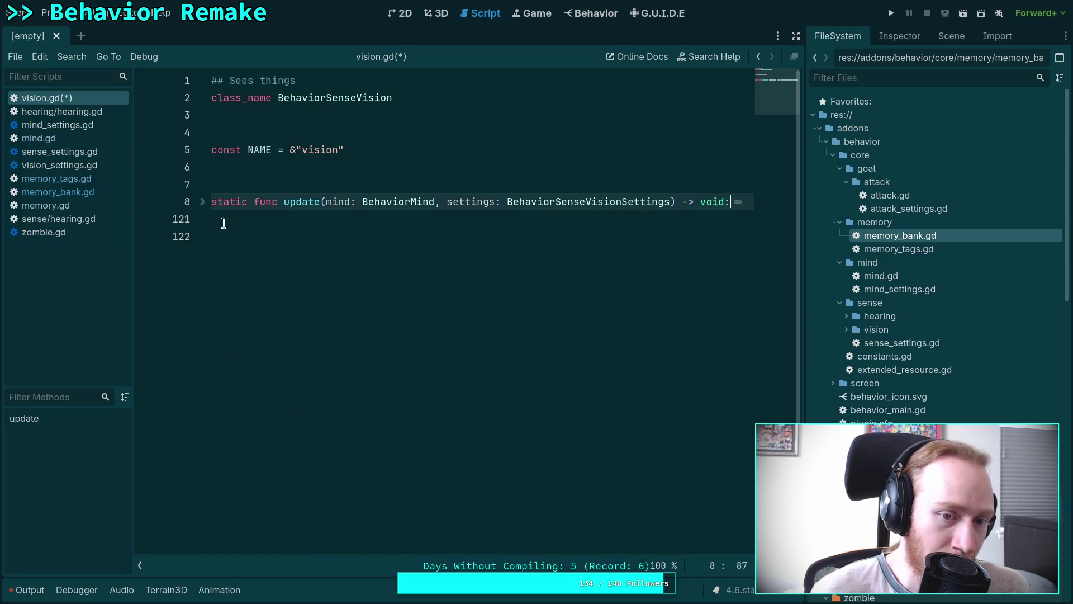
Rename the static update function on line 8 of vision.gd to 'sense', then go to mind.gd
click(262, 252)
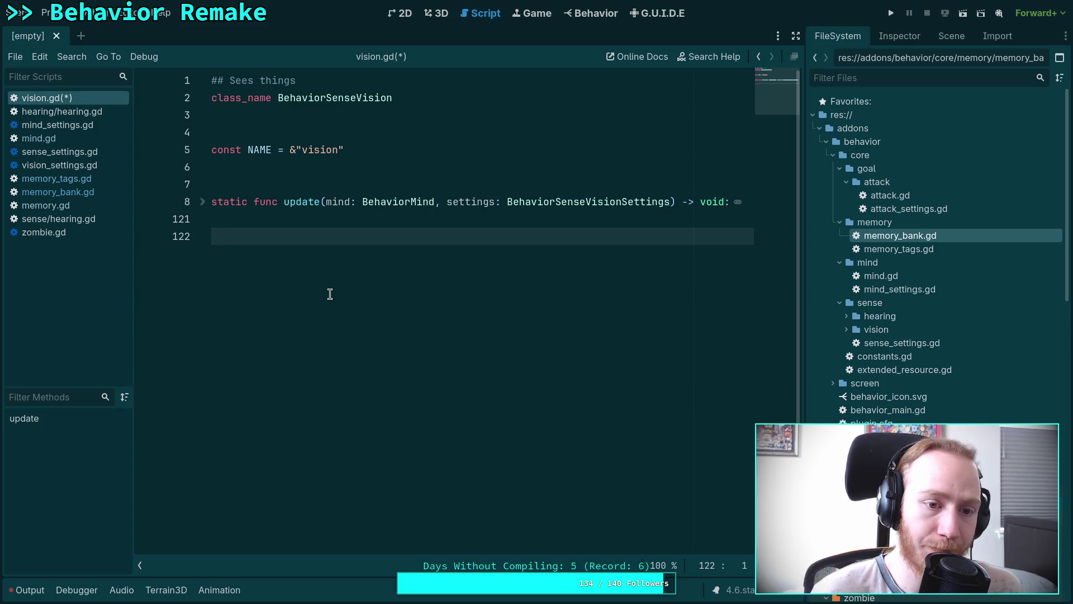
double_click(302, 203)
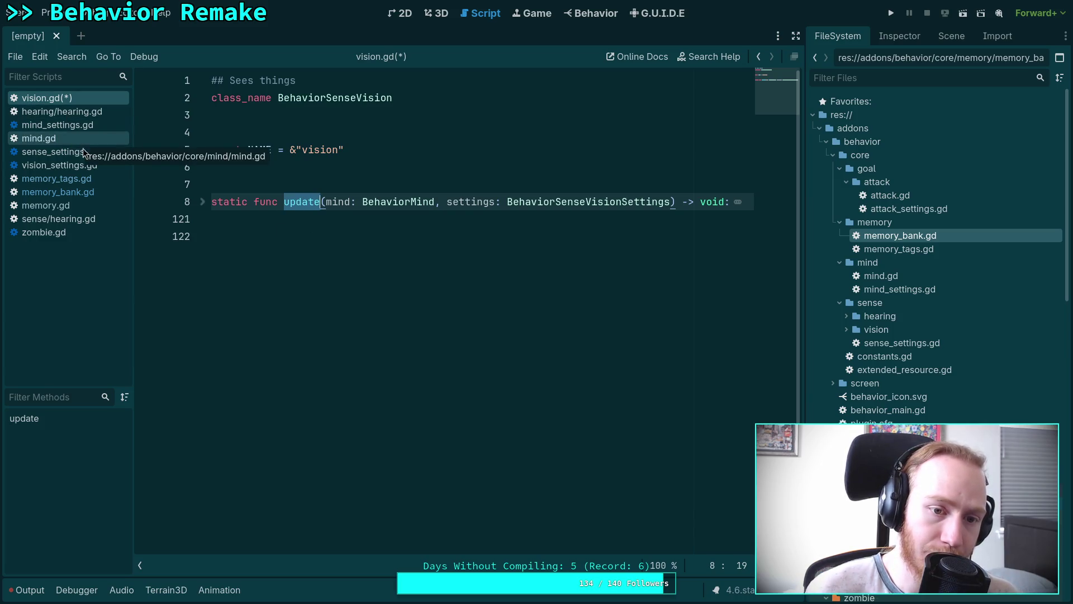
text(sense)
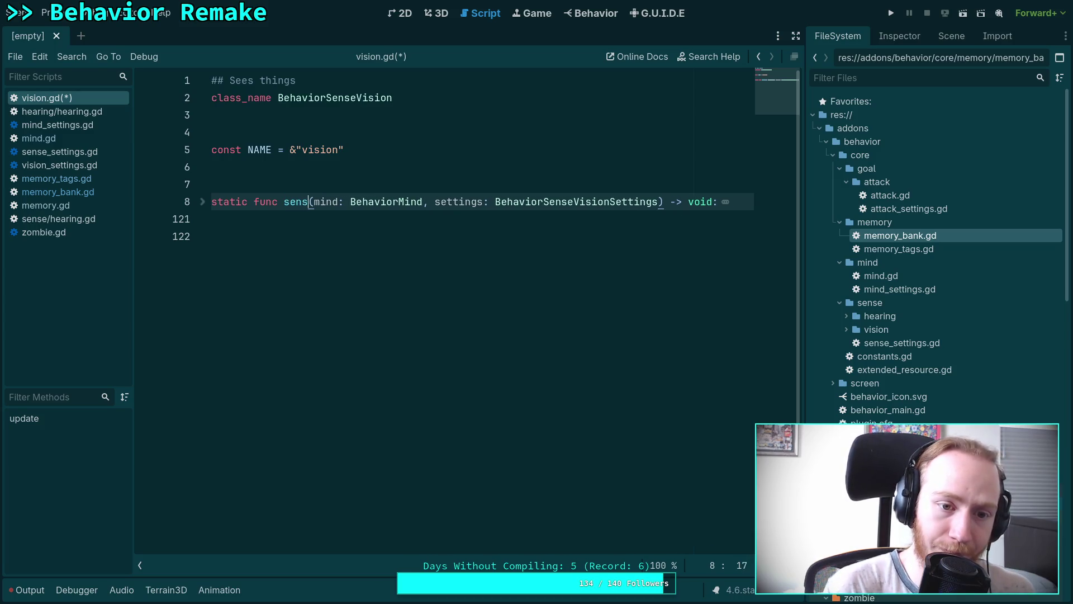
click(76, 138)
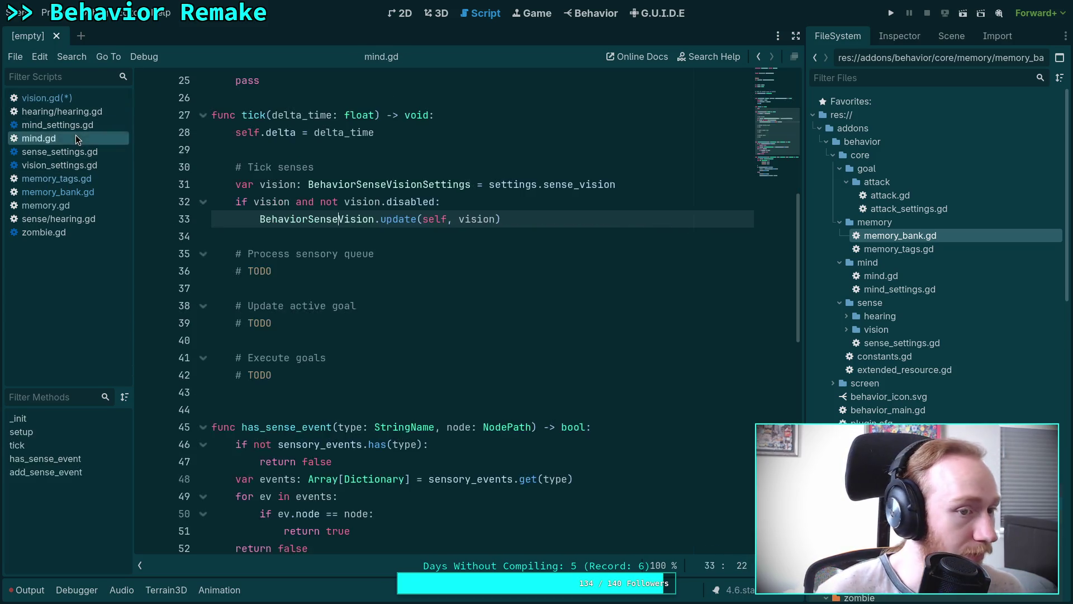
Change the tick's update call on line 33 to BehaviorSenseVision.sense and save the scripts
double_click(406, 219)
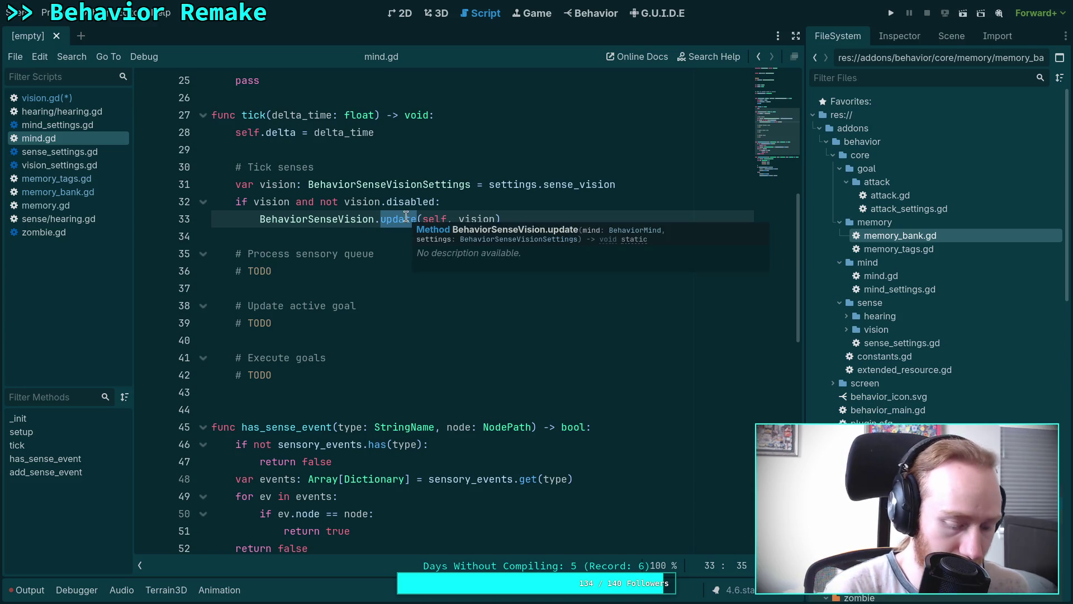
text(sense)
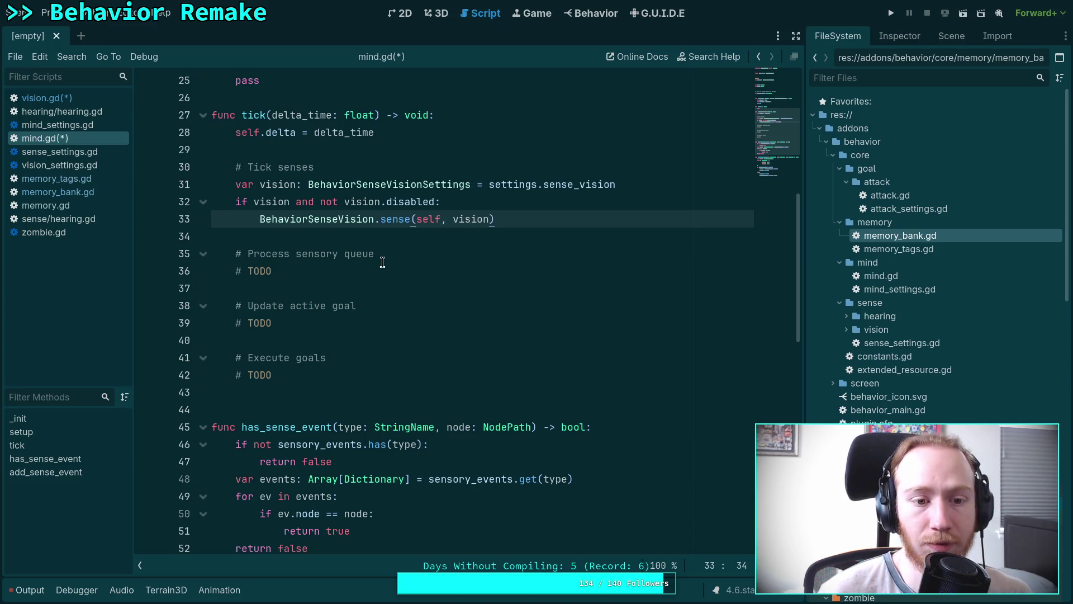
click(383, 262)
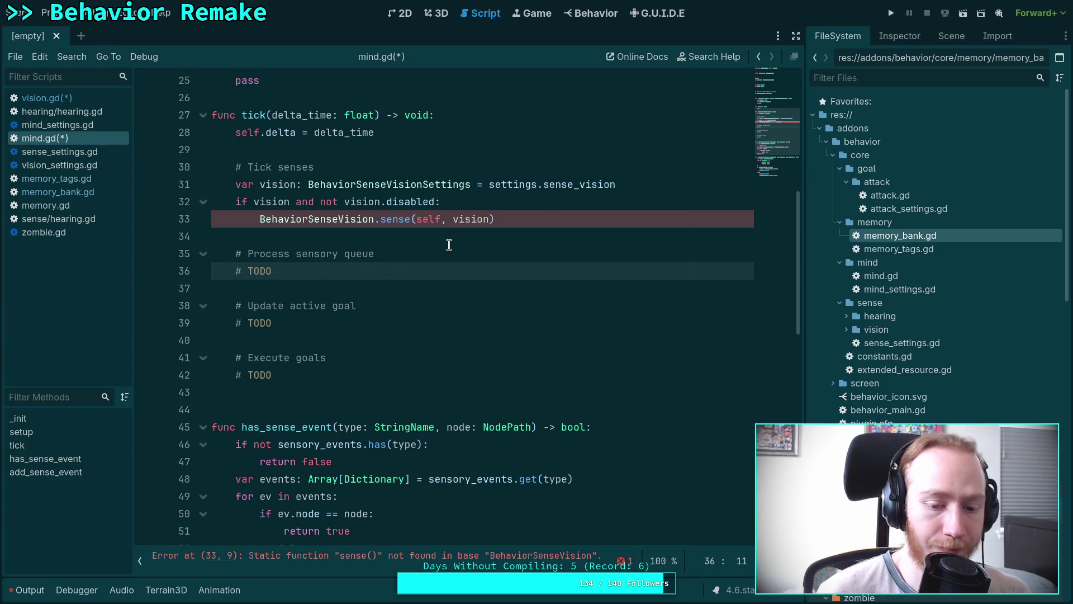
key(ctrl+s)
After rechecking vision.gd, add a blank line under mind.gd's sensory-queue TODO
click(298, 234)
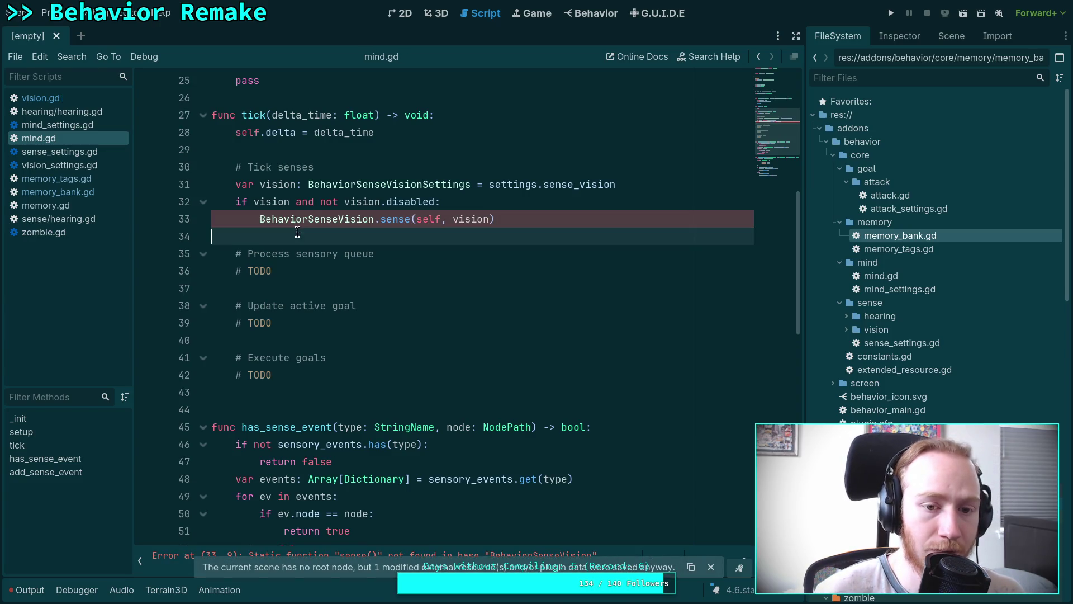
click(72, 96)
click(90, 139)
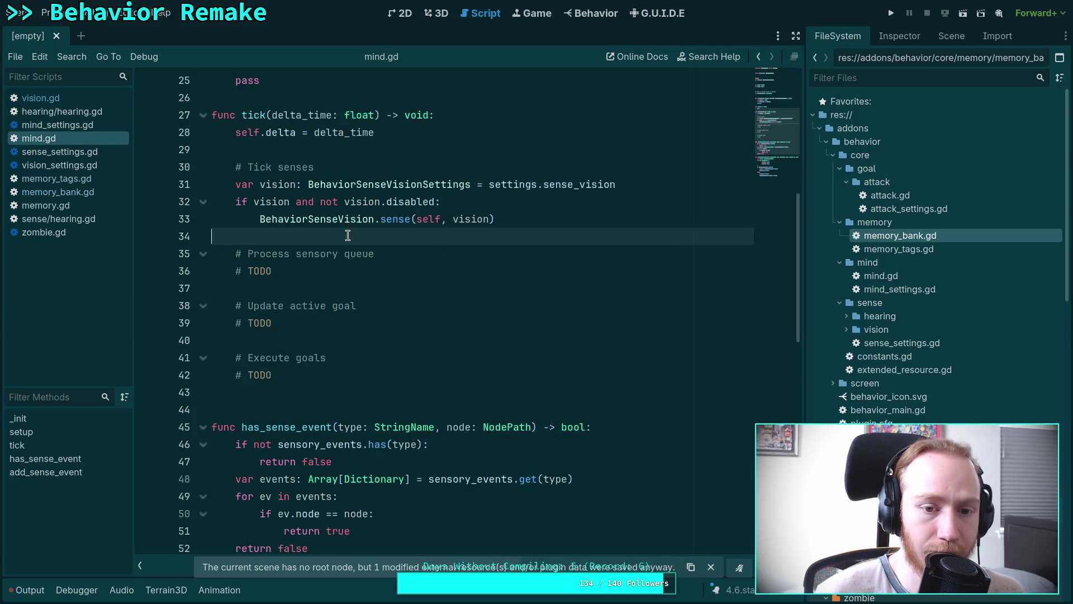
click(347, 271)
key(Return)
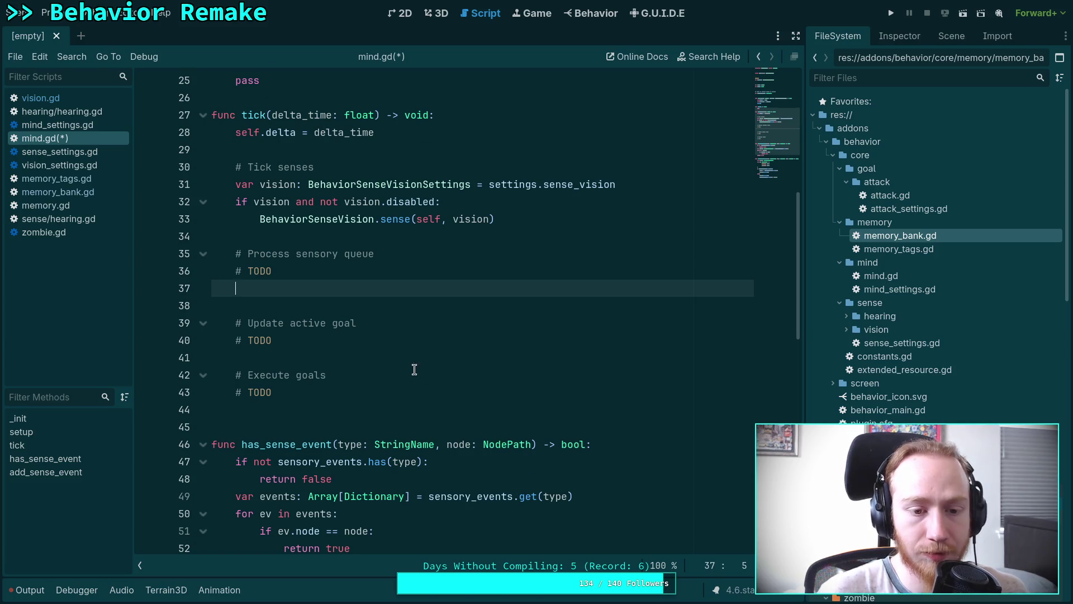
Write 'if vision and sensory_events.has' on line 37, folding has_sense_event and add_sense_event
scroll(495, 393, up, 2)
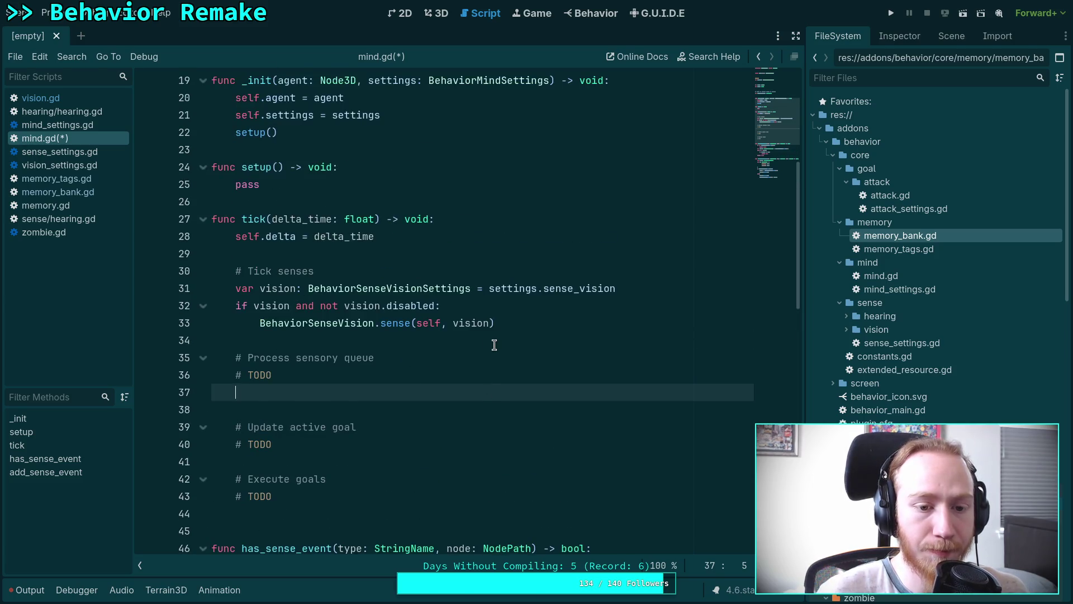
scroll(495, 345, up, 3)
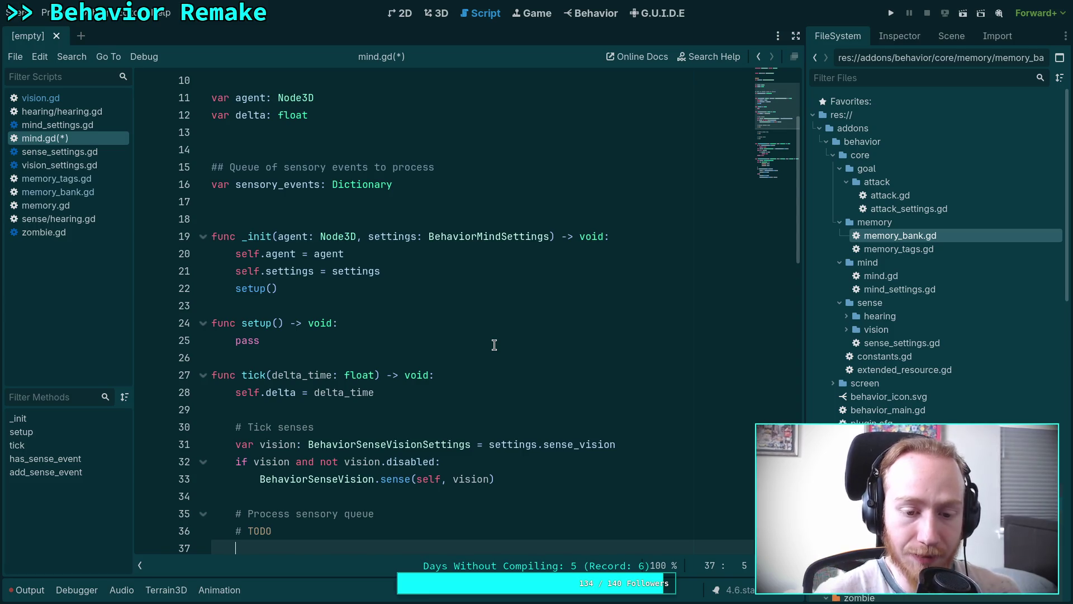
scroll(494, 344, down, 3)
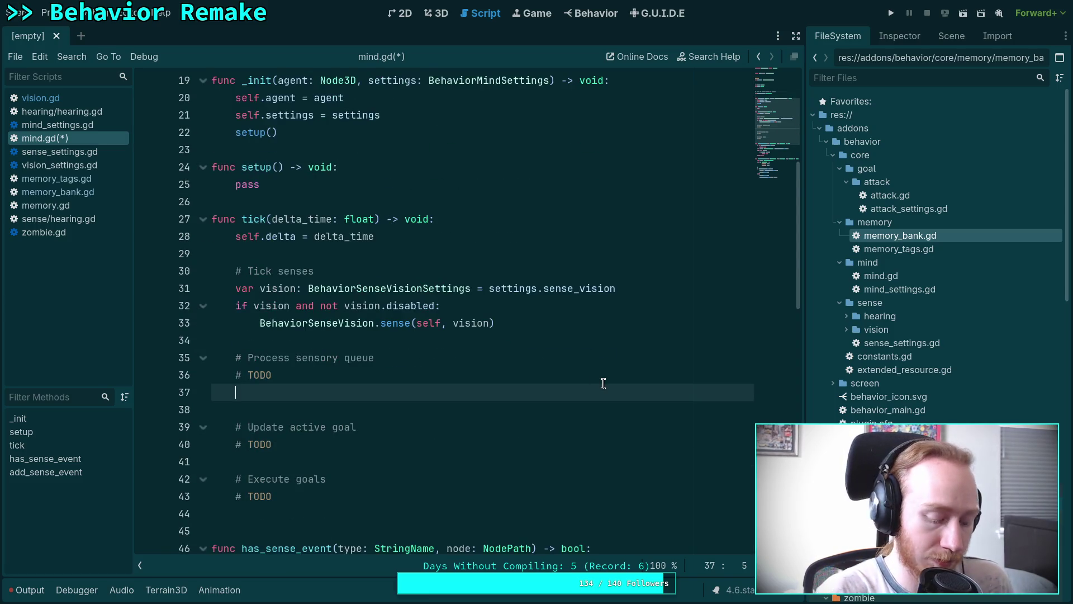
text(ifvision)
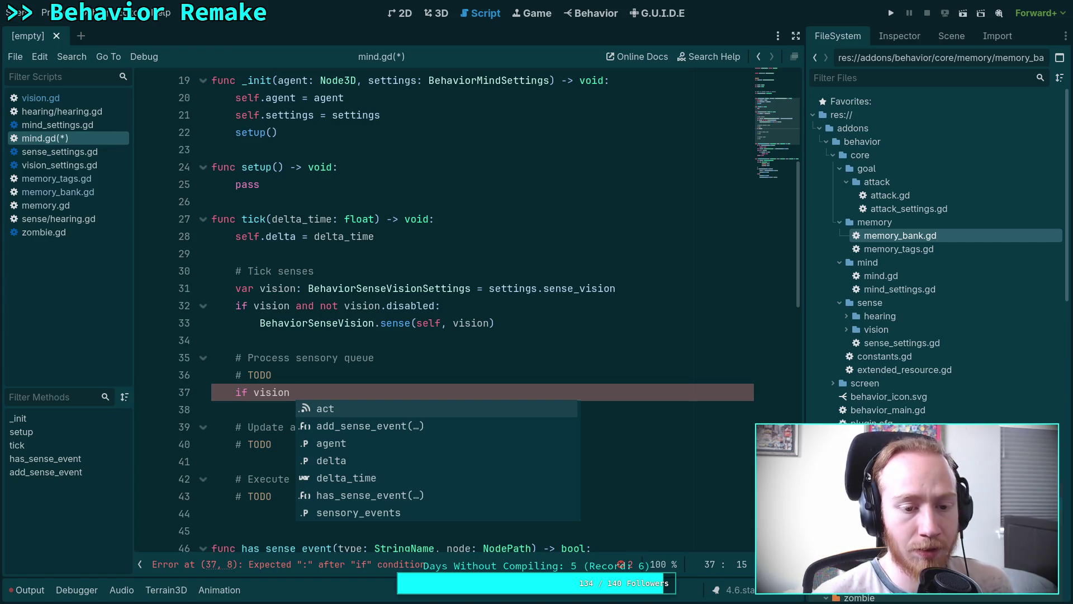
text( and)
scroll(632, 288, down, 2)
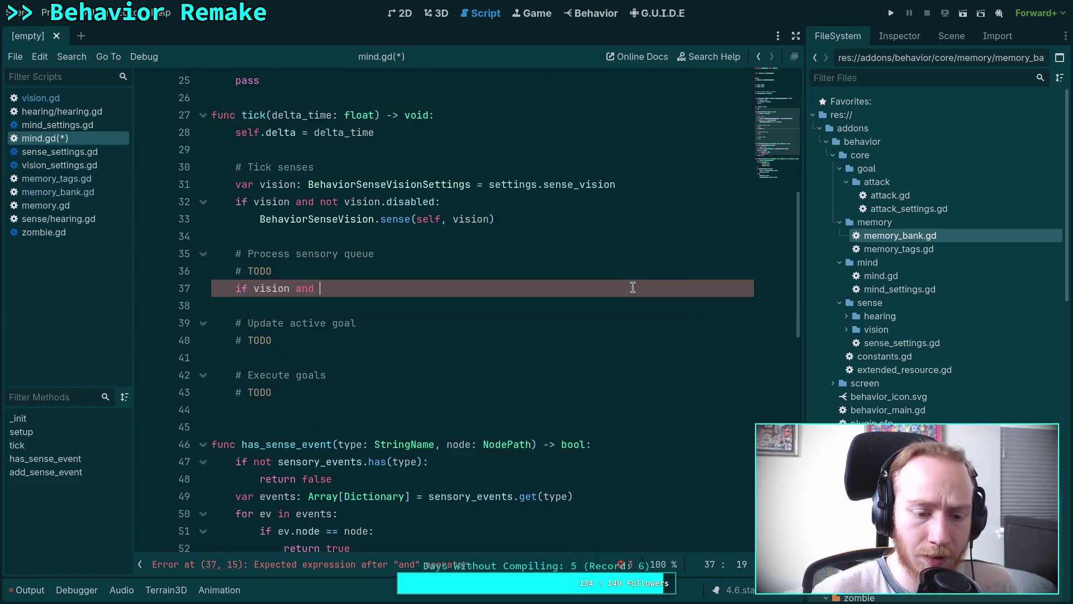
scroll(483, 379, down, 3)
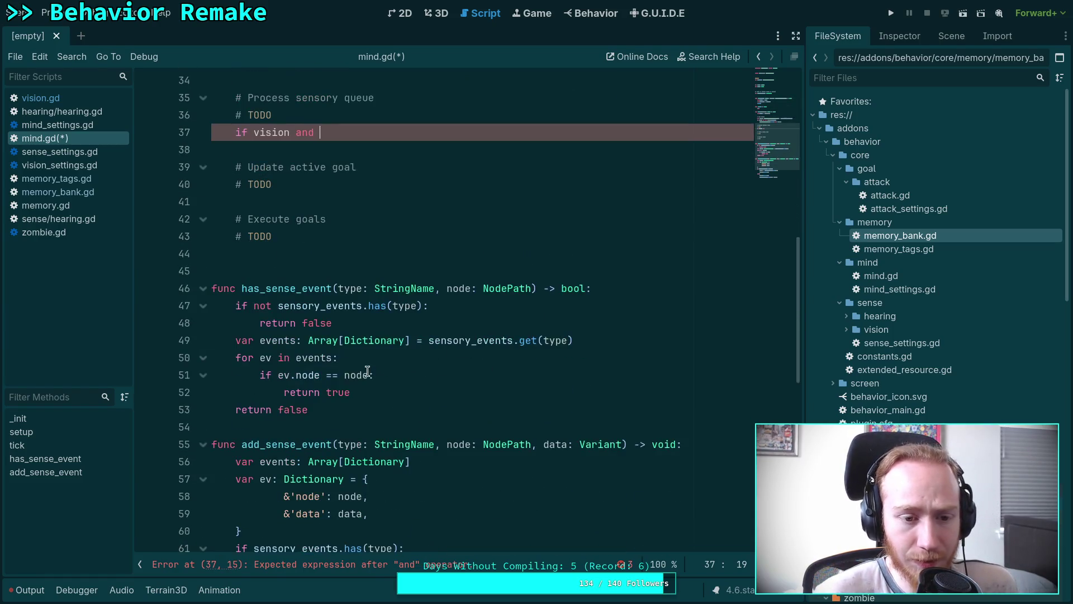
click(202, 288)
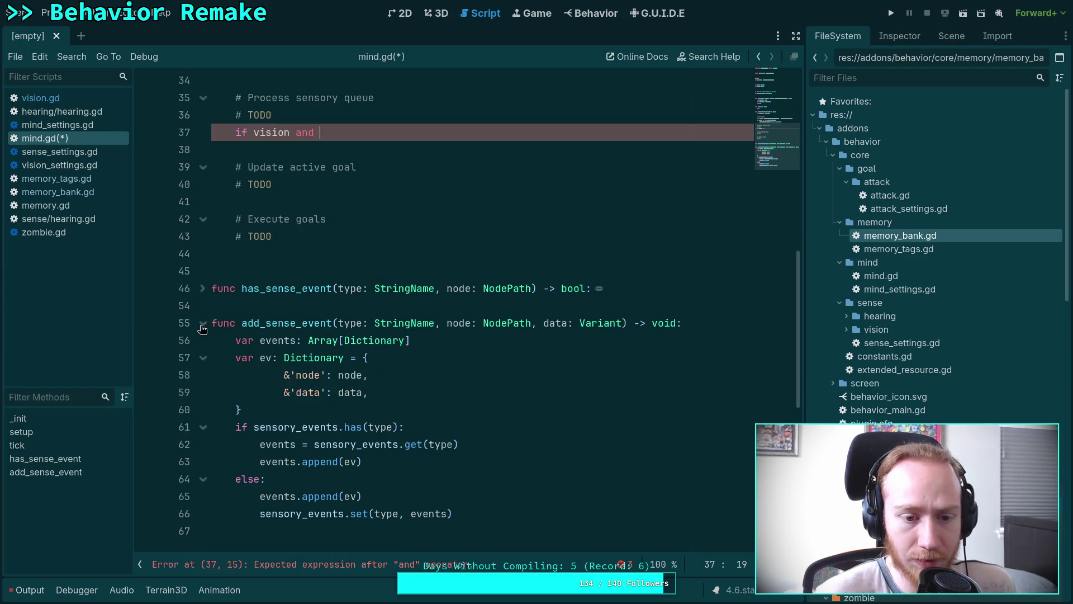
click(203, 323)
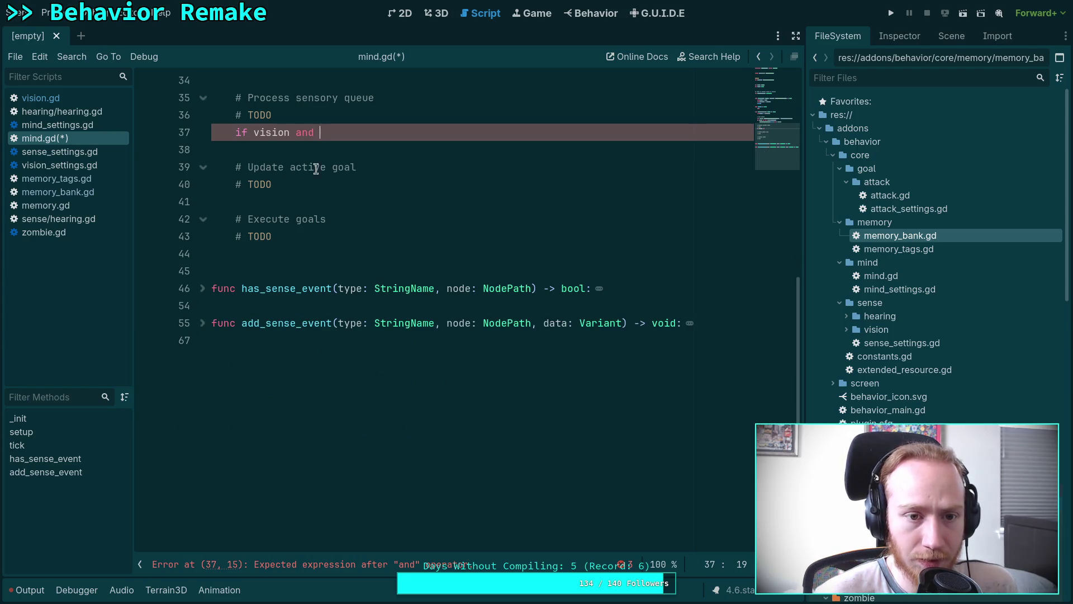
text(sens)
key(Return)
text(.has)
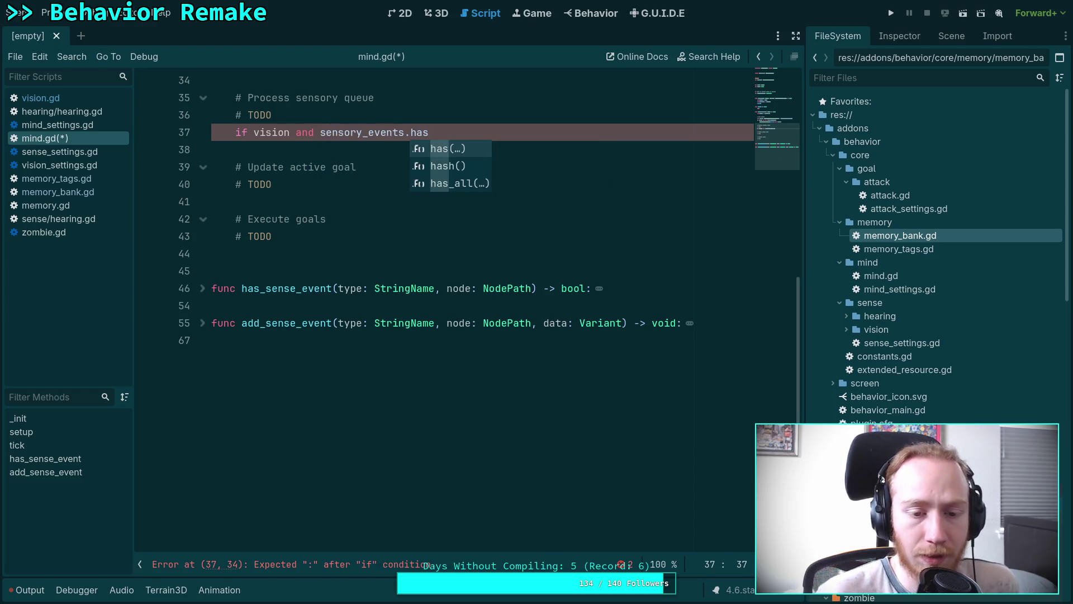
Reselect the unfinished line-37 condition, then switch to vision.gd
double_click(309, 324)
scroll(313, 343, up, 2)
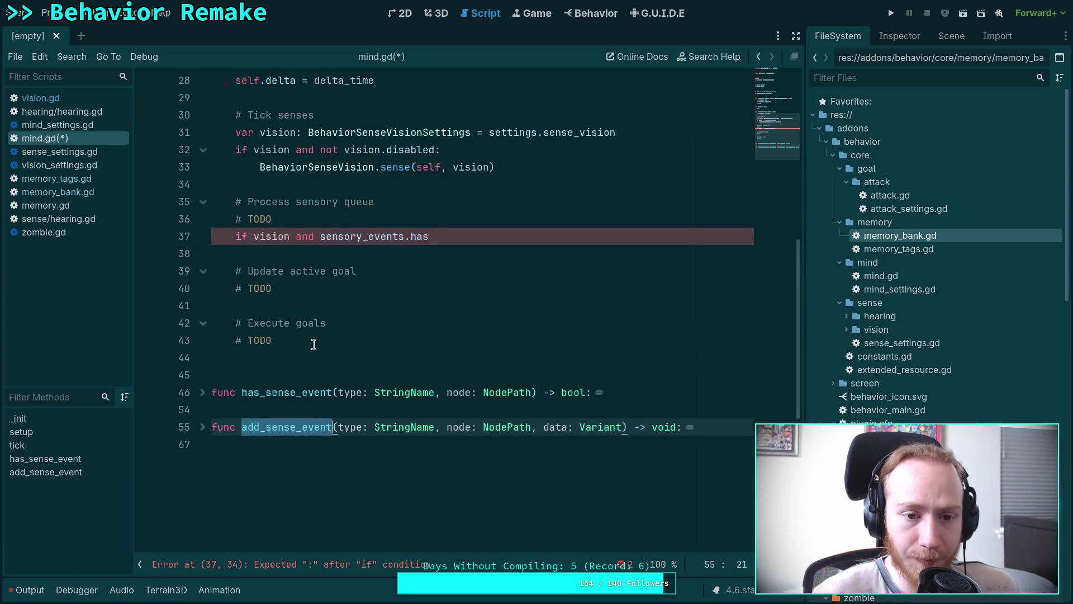
mouse_move(442, 237)
mouse_down()
mouse_move(240, 219)
mouse_move(235, 234)
mouse_up()
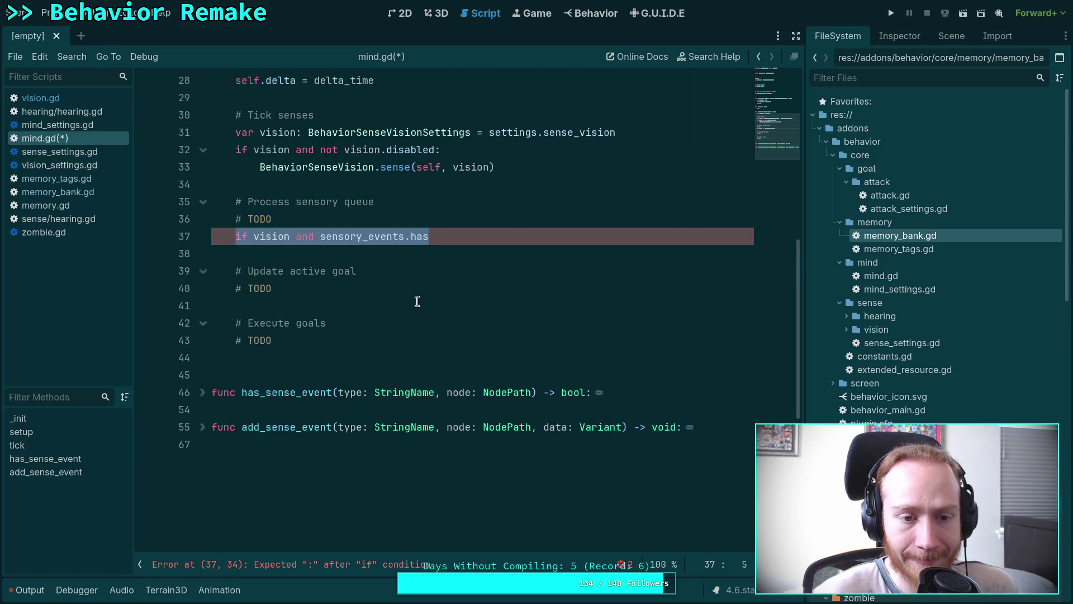
mouse_move(427, 241)
mouse_down()
mouse_move(447, 237)
mouse_move(236, 234)
mouse_up()
scroll(300, 259, up, 5)
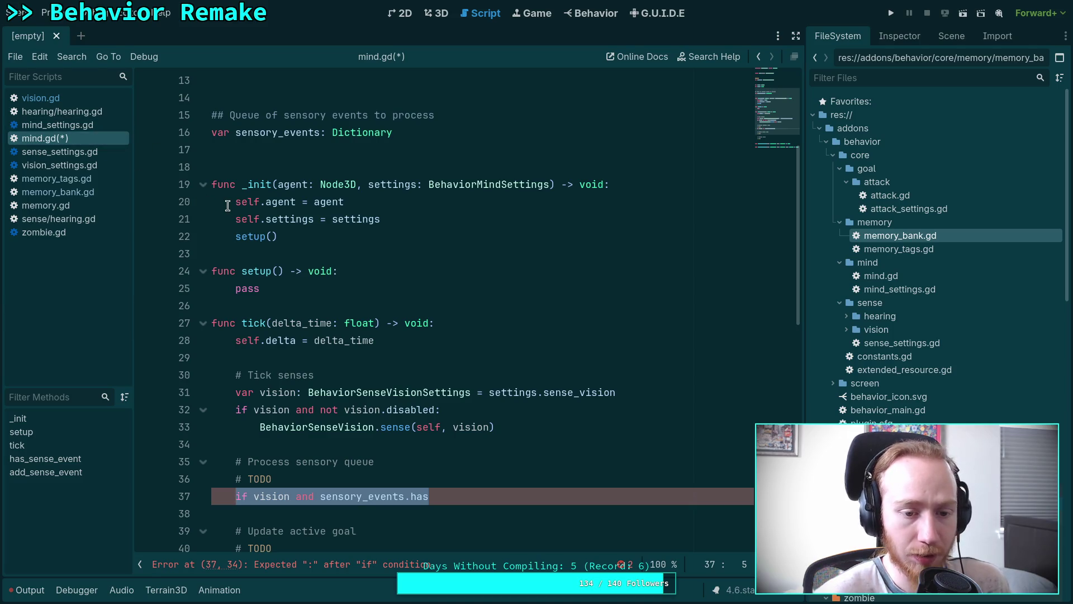
click(41, 98)
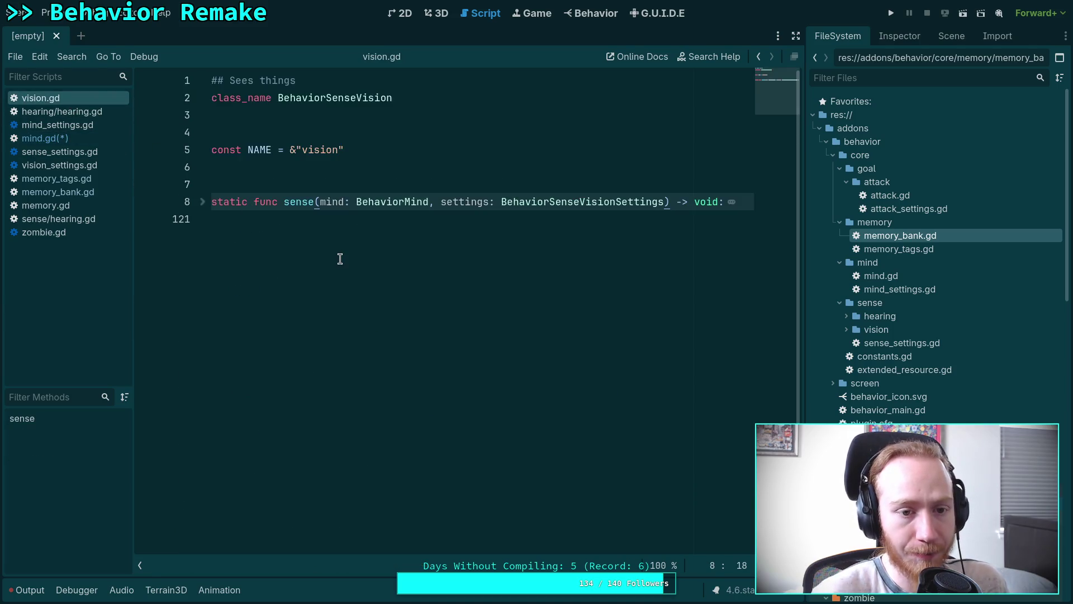
Unfold vision.gd's sense() to review its add_sense_event call, then return to mind.gd line 34
click(203, 202)
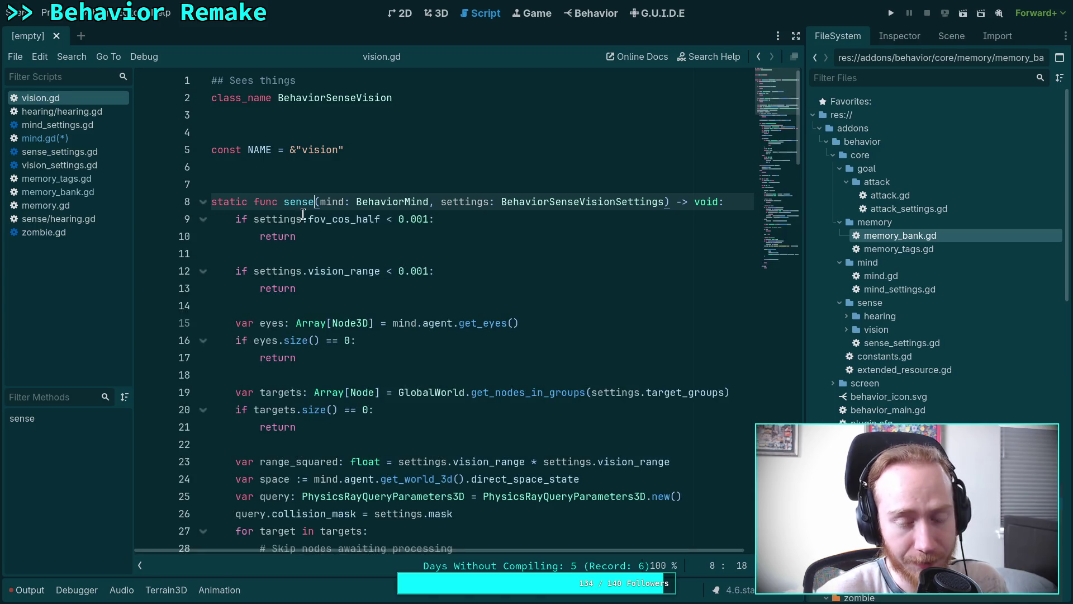
drag(772, 91, 774, 241)
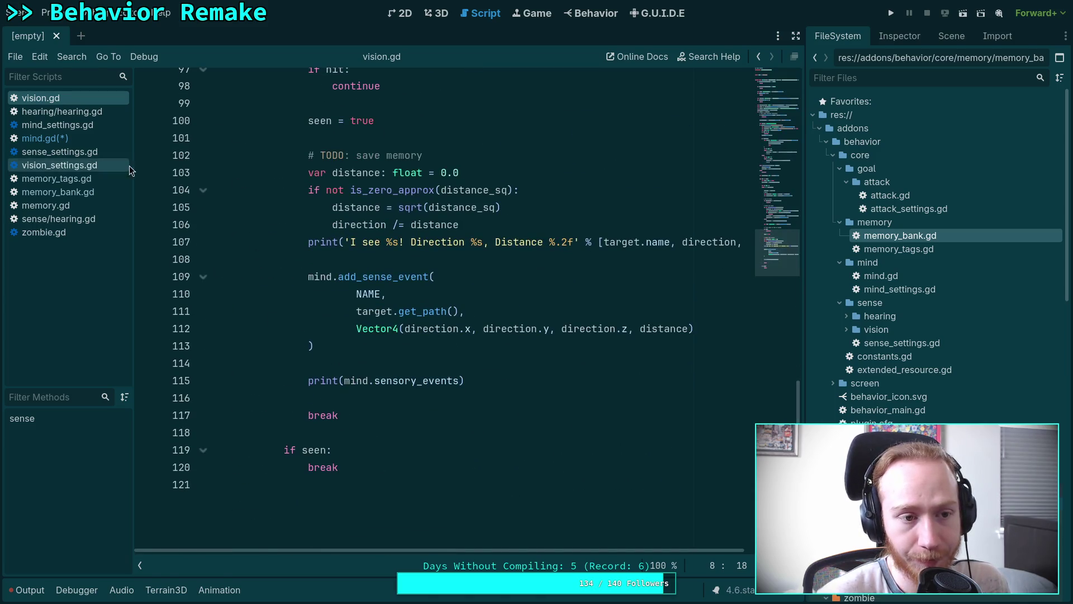
click(81, 138)
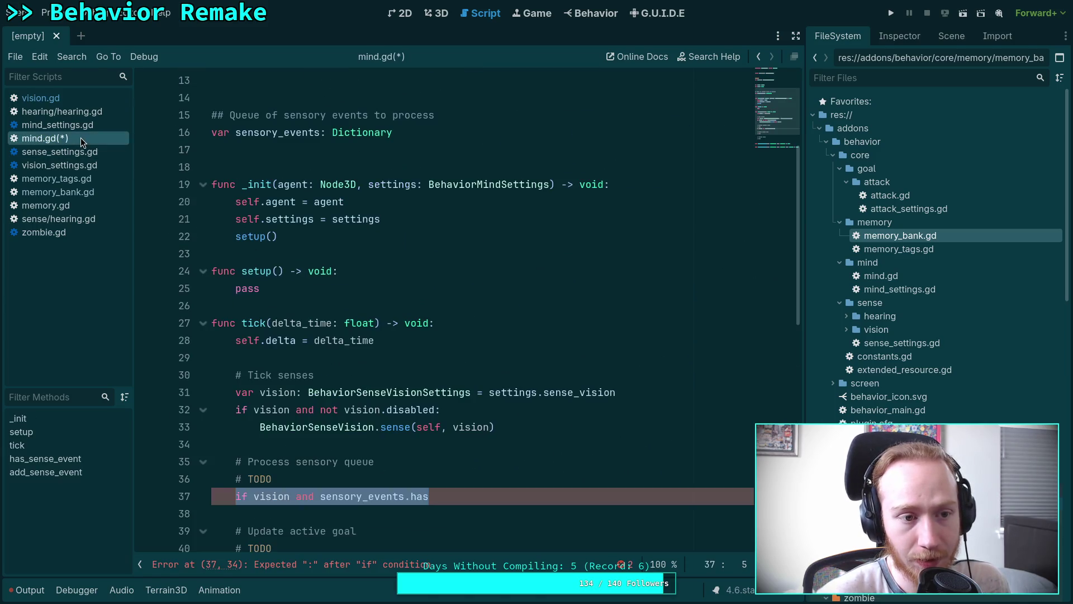
click(296, 438)
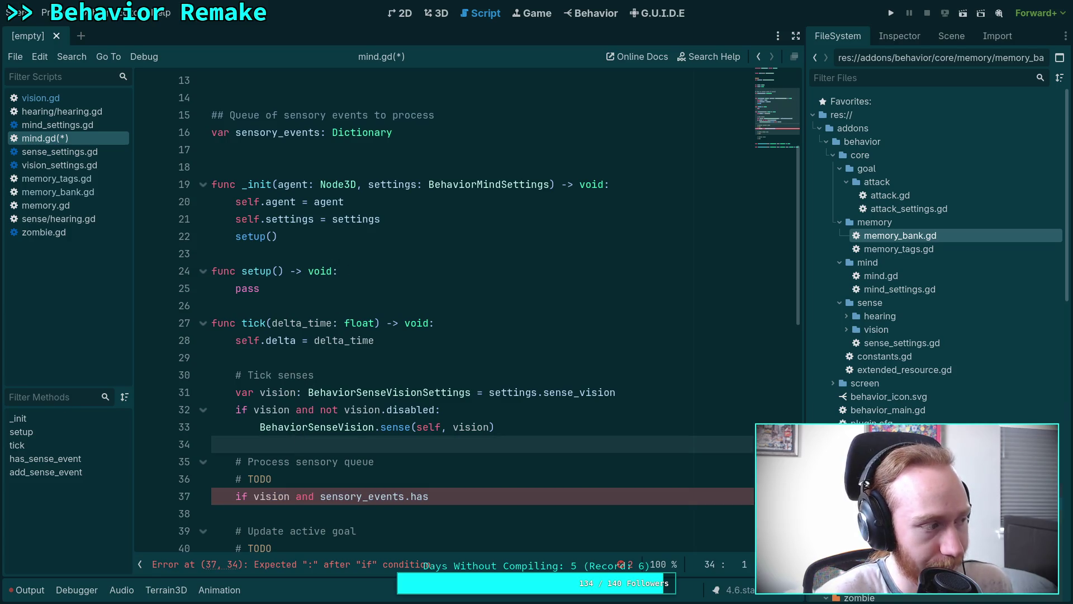
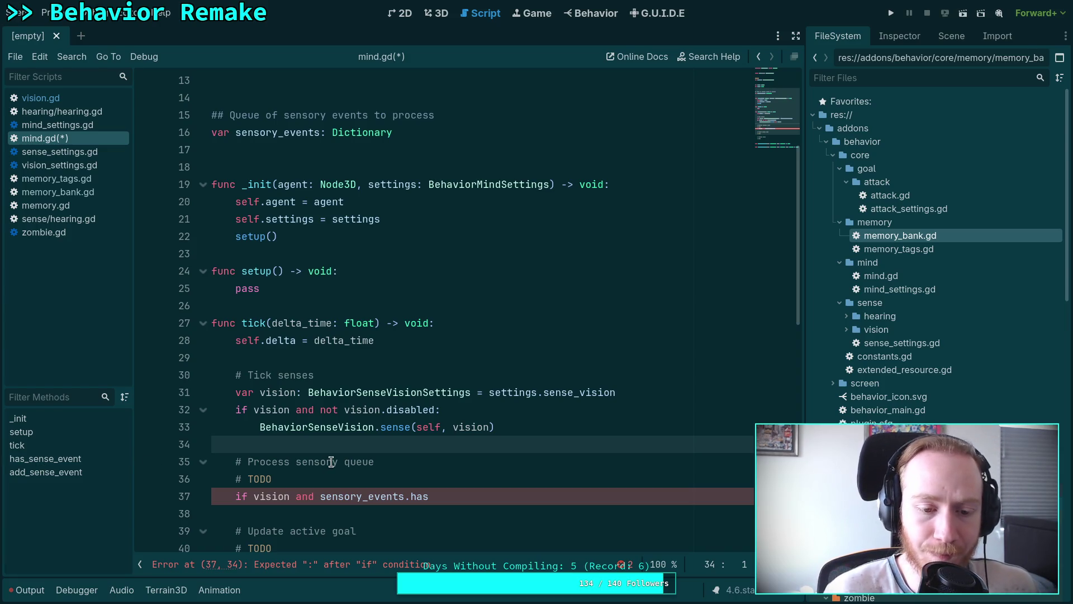
Review the _init and tick functions in mind.gd and look through the vision.gd script
scroll(436, 459, down, 2)
click(464, 395)
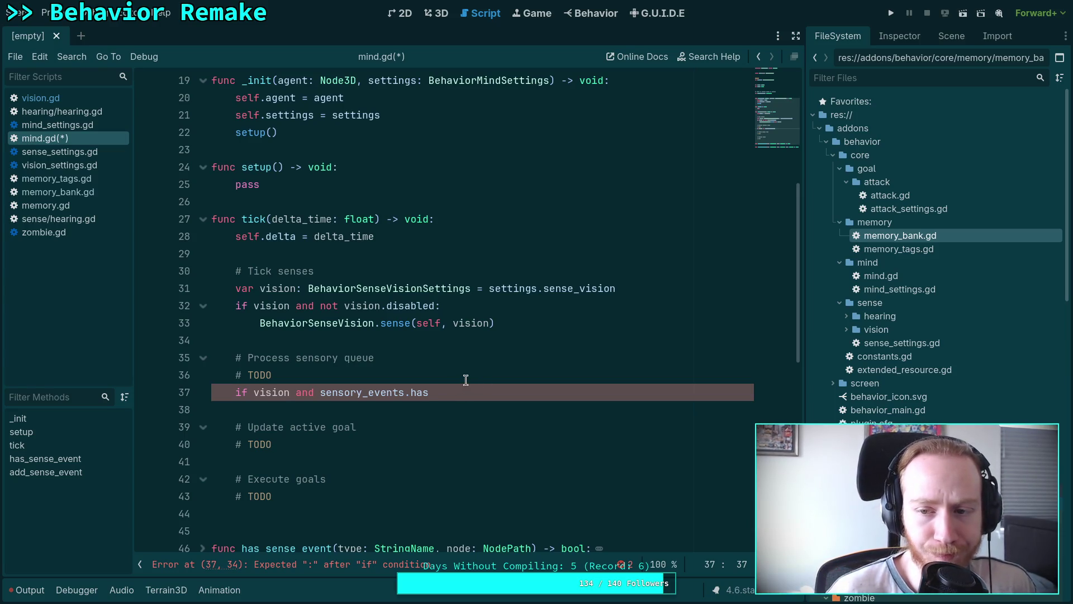
scroll(430, 365, up, 6)
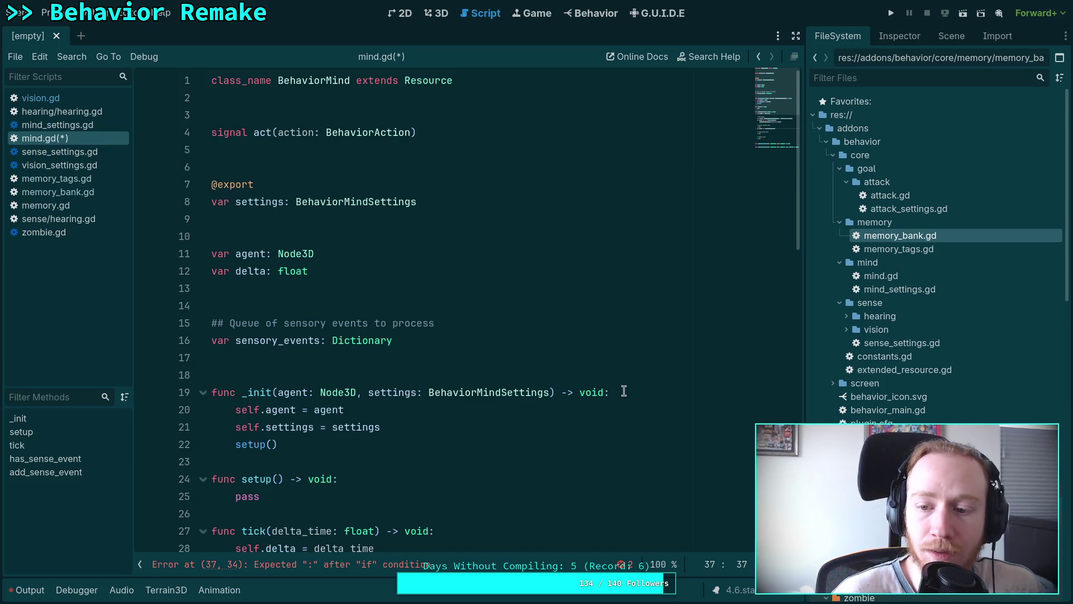
click(510, 392)
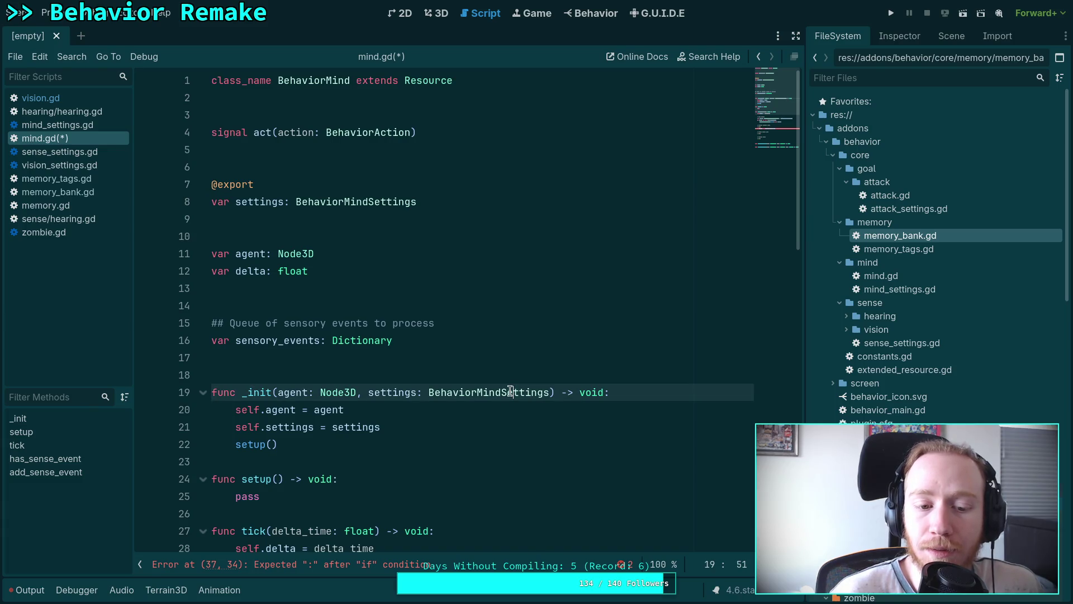
scroll(509, 392, down, 6)
click(405, 289)
right_click(406, 290)
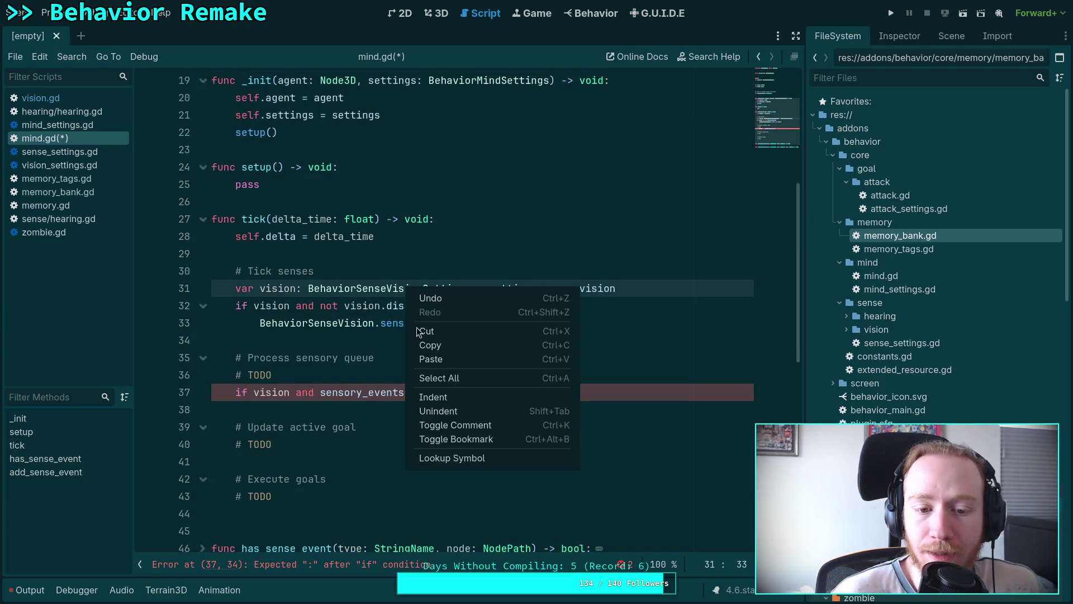
click(324, 341)
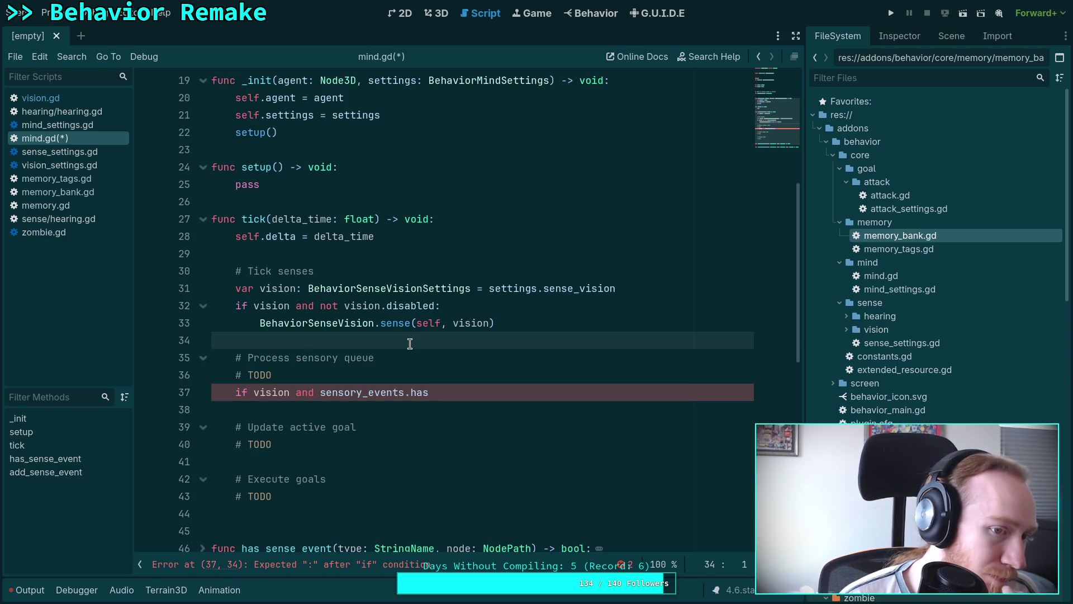
click(88, 100)
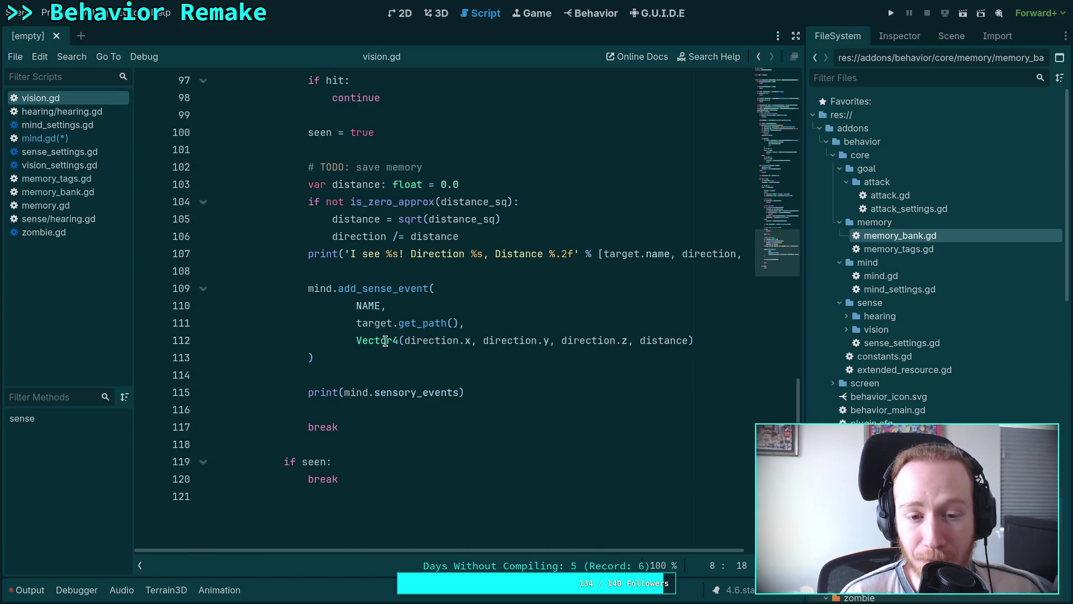
scroll(533, 412, up, 6)
scroll(533, 412, up, 9)
click(780, 80)
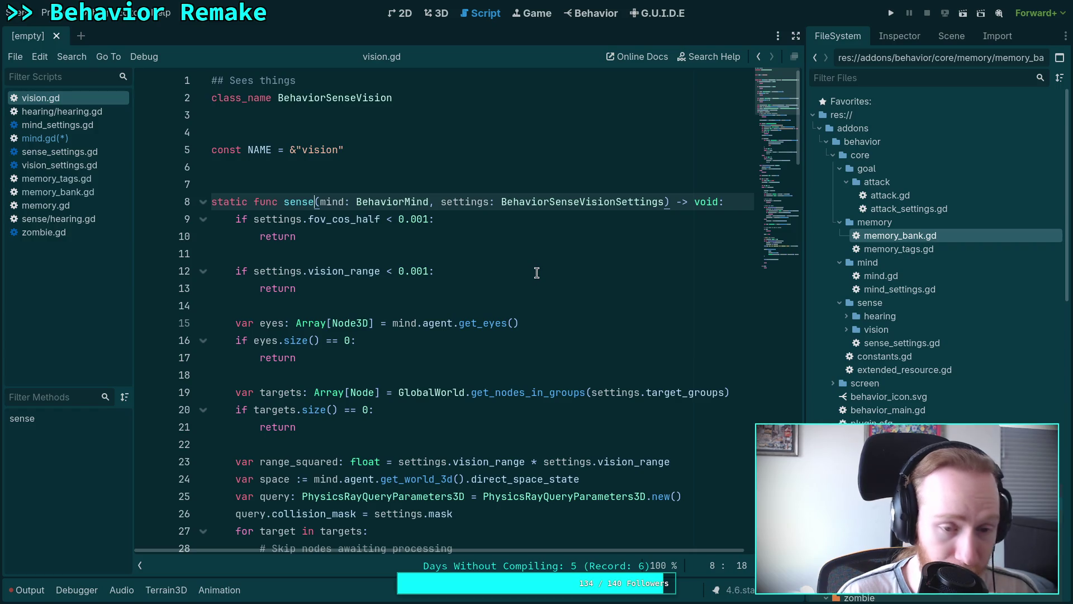
scroll(508, 273, down, 14)
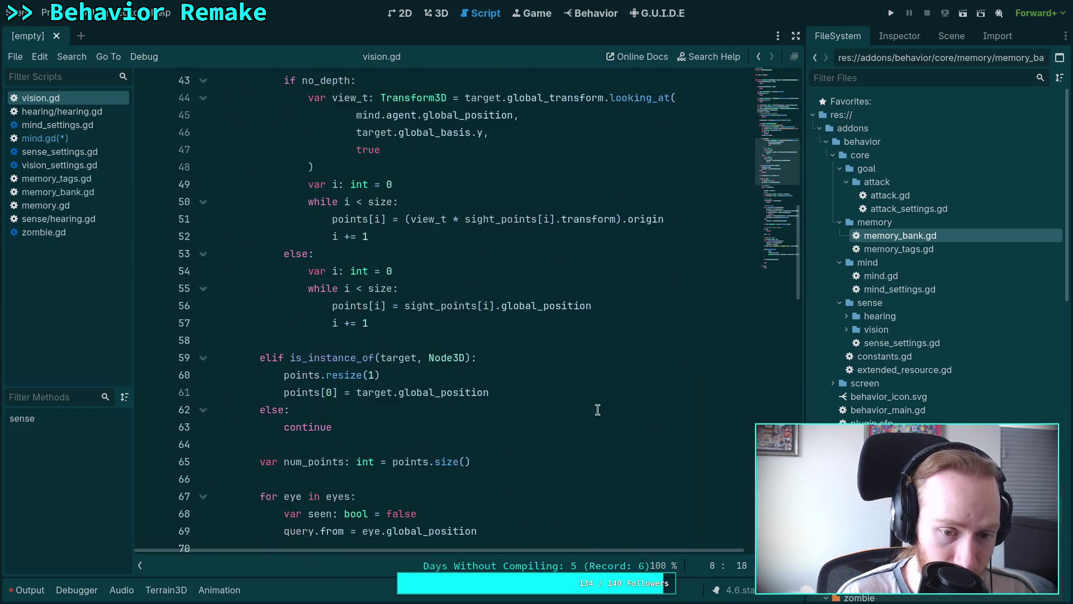
scroll(598, 410, down, 11)
scroll(598, 397, down, 6)
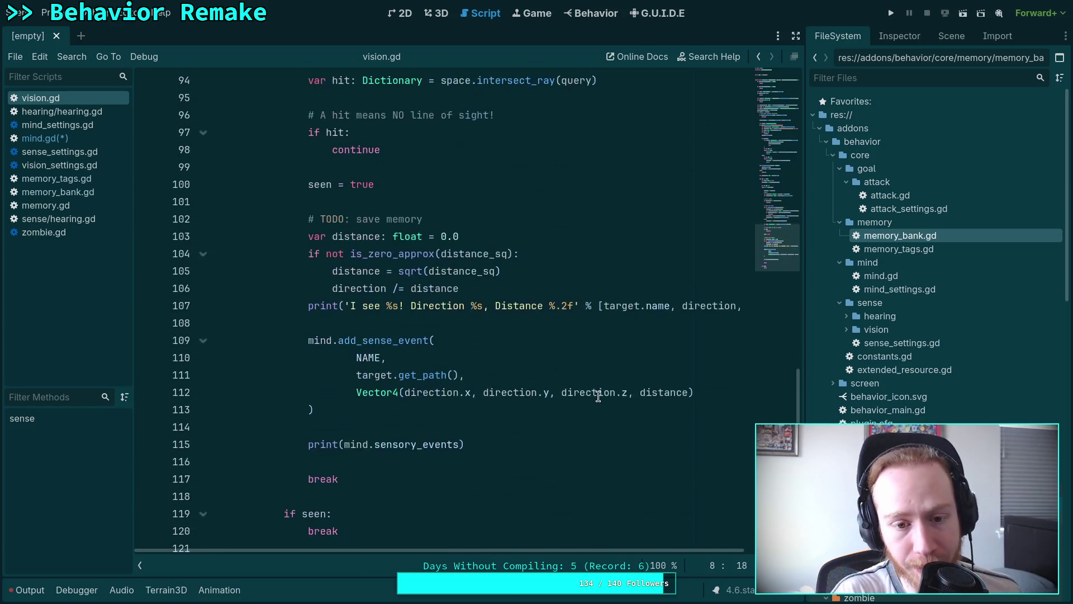
In mind.gd, complete line 37 with has(BehaviorSenseVision.NAME): and call BehaviorSenseVision.process(self, vision) beneath it
click(75, 141)
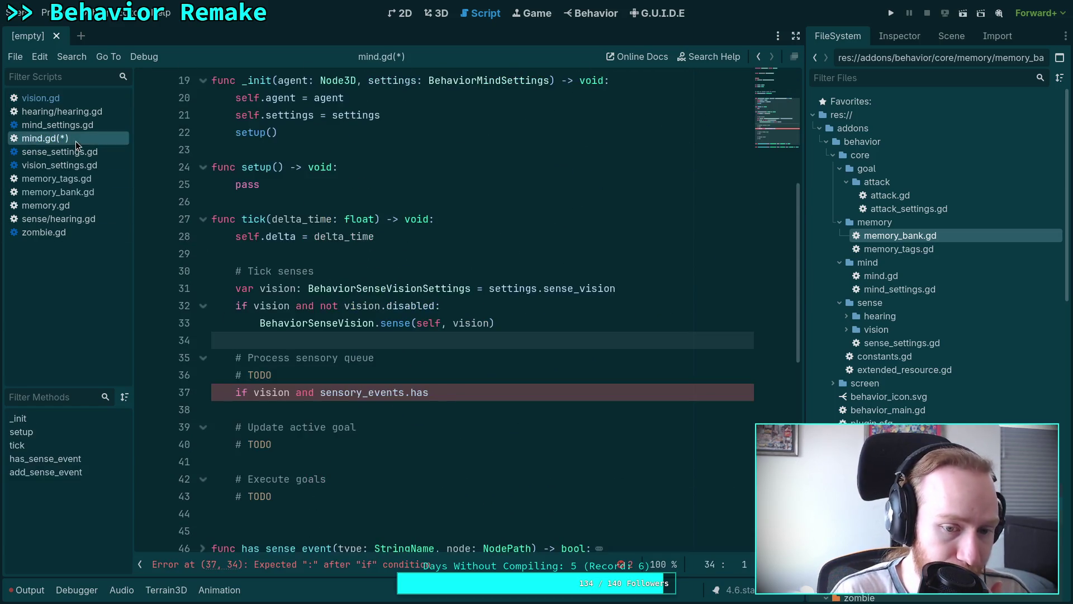
click(471, 393)
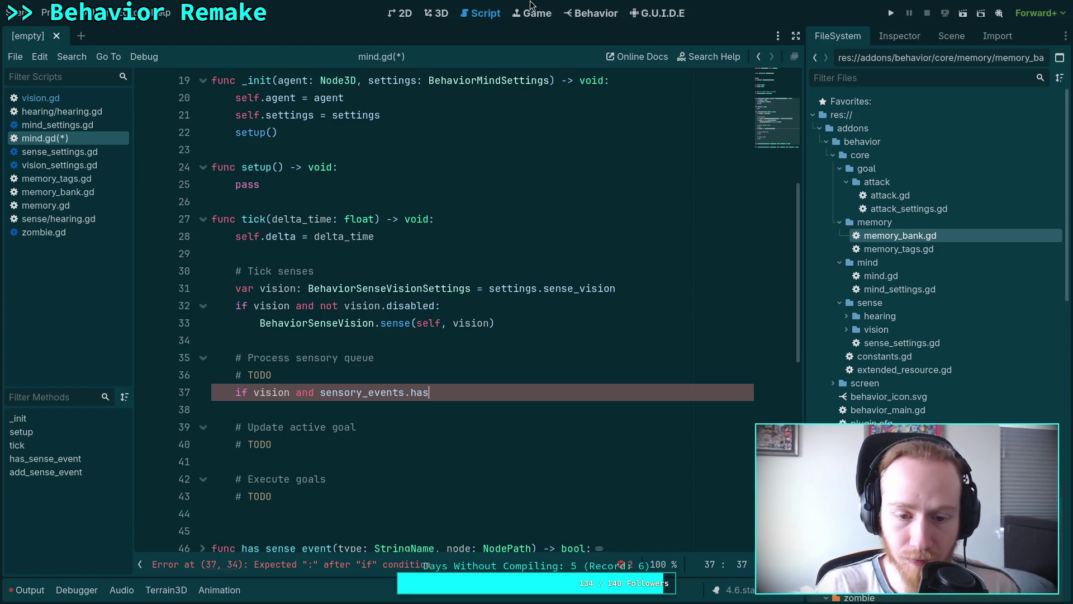
scroll(650, 408, down, 2)
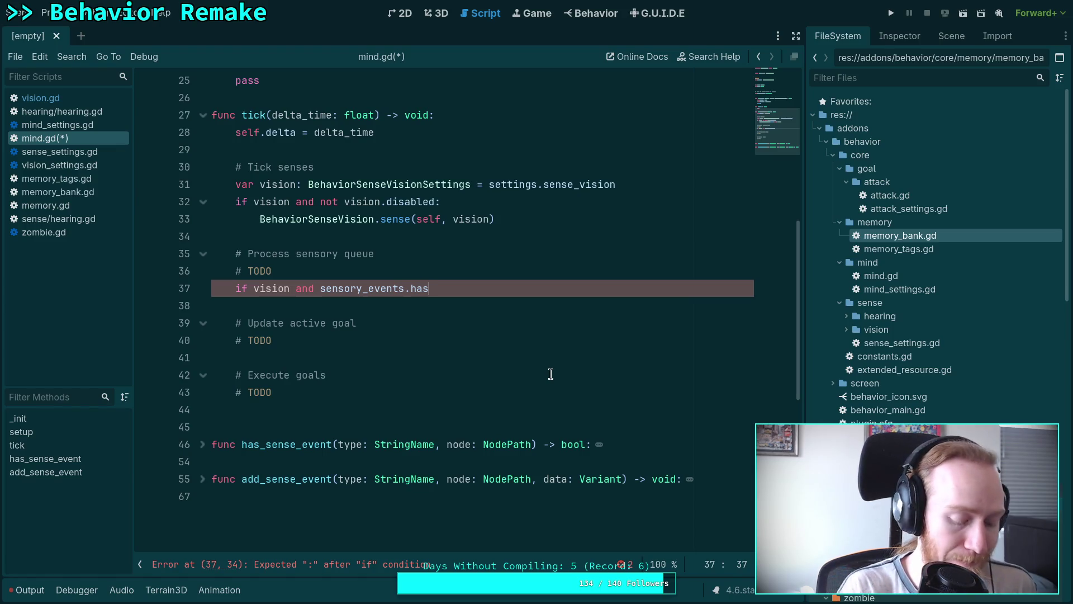
text(()
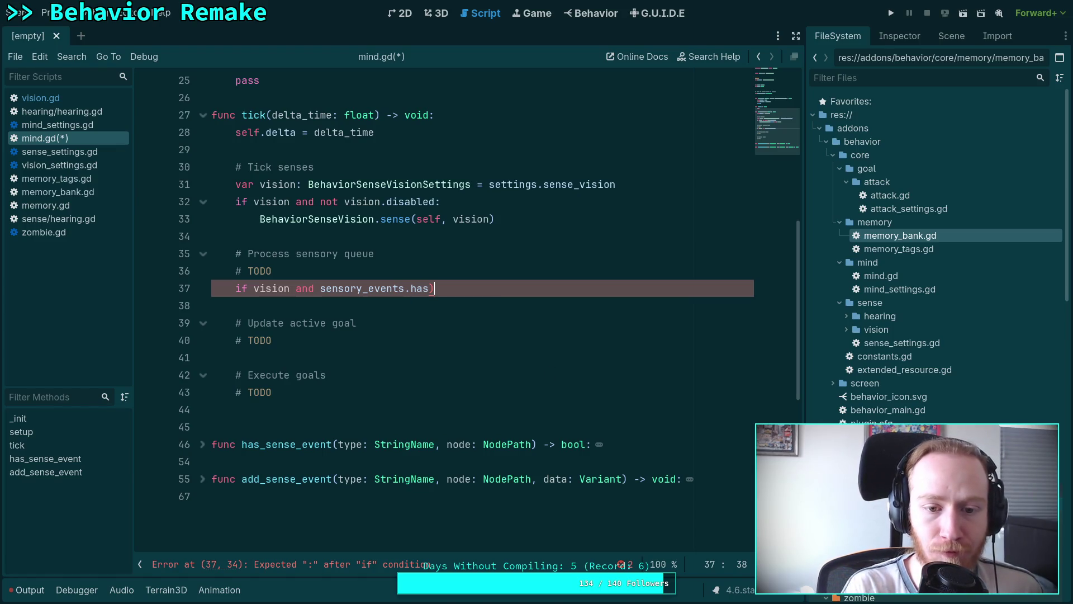
text(Behavior)
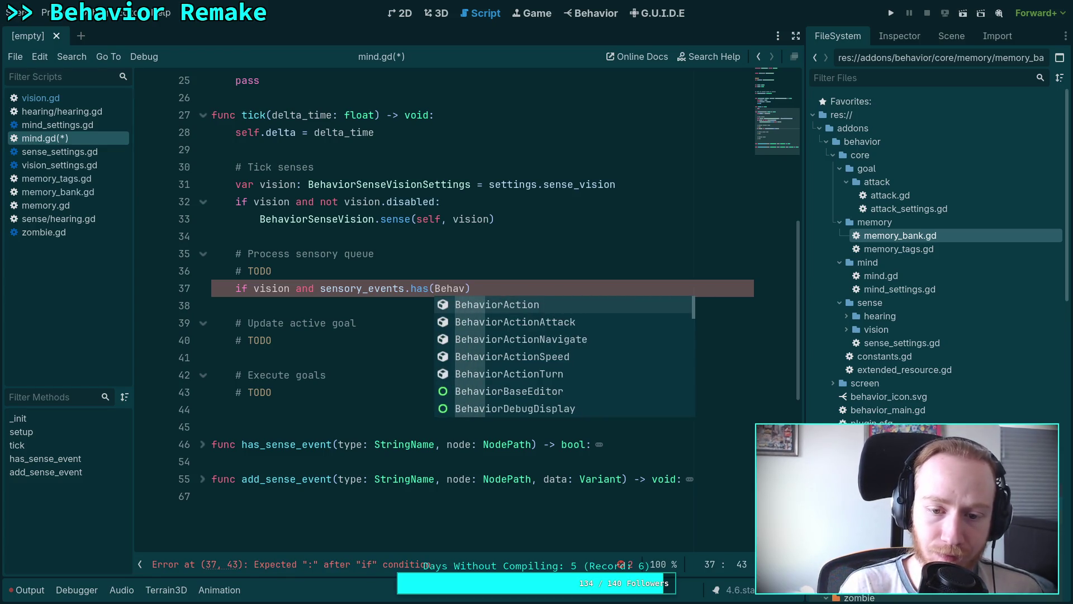
text(S)
key(Return)
text(.N)
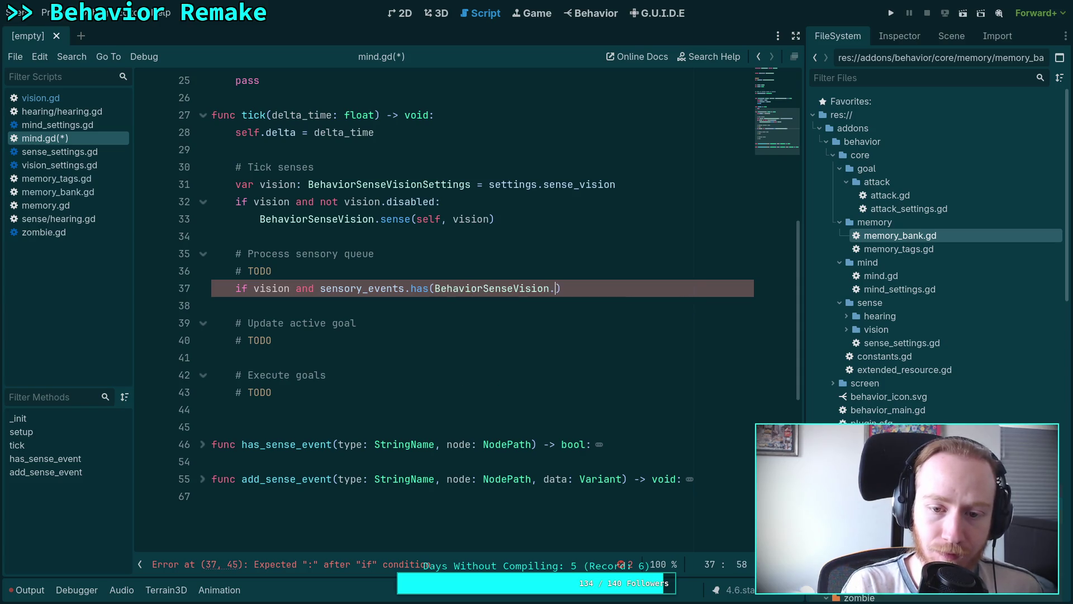
key(Return)
text():)
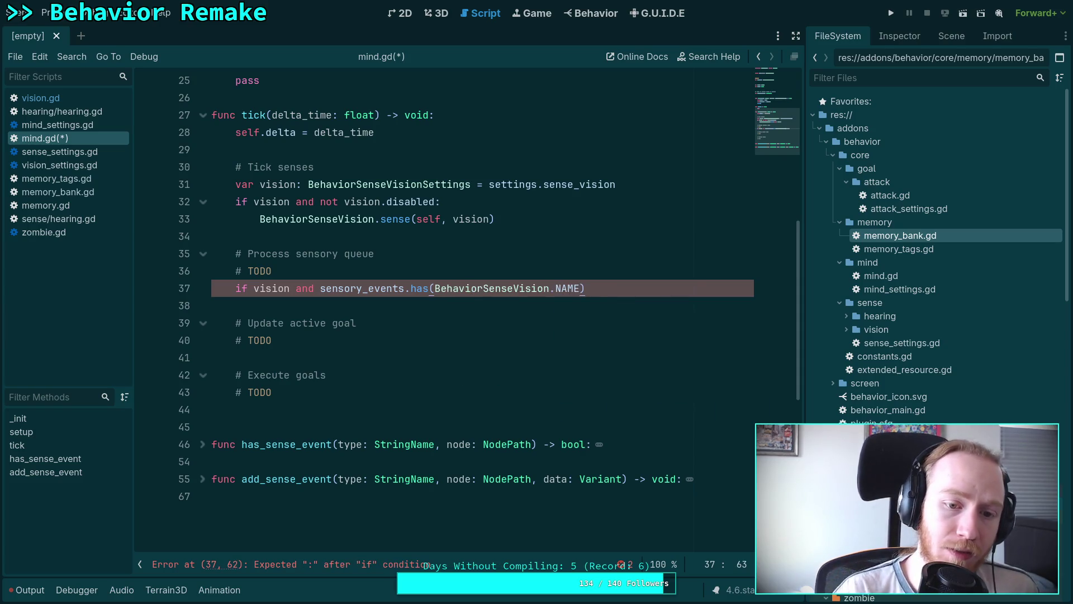
key(Return)
text(Behavi)
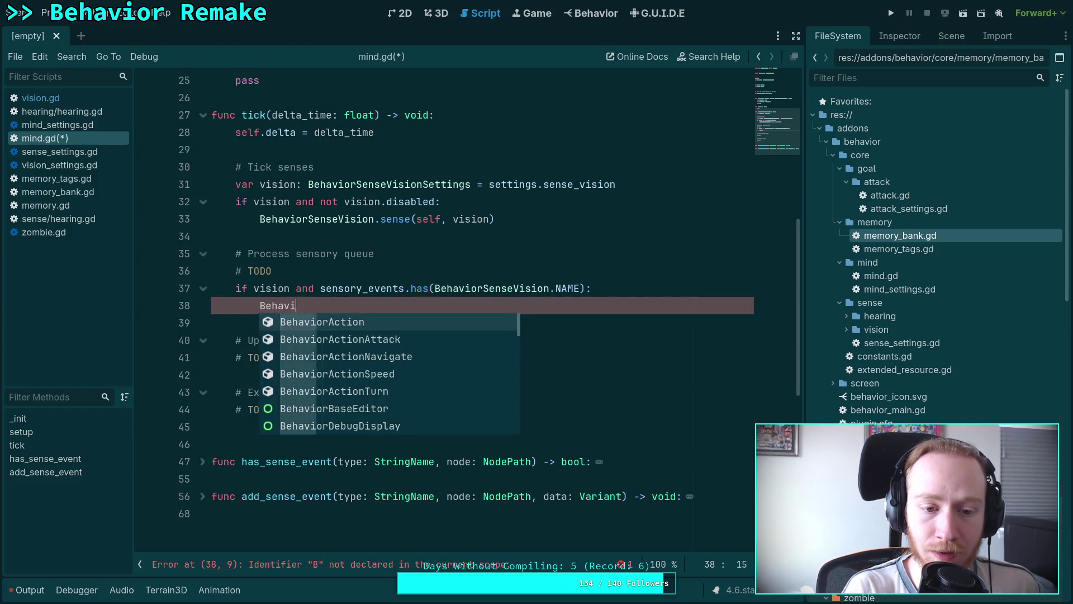
text(orSenseVision.)
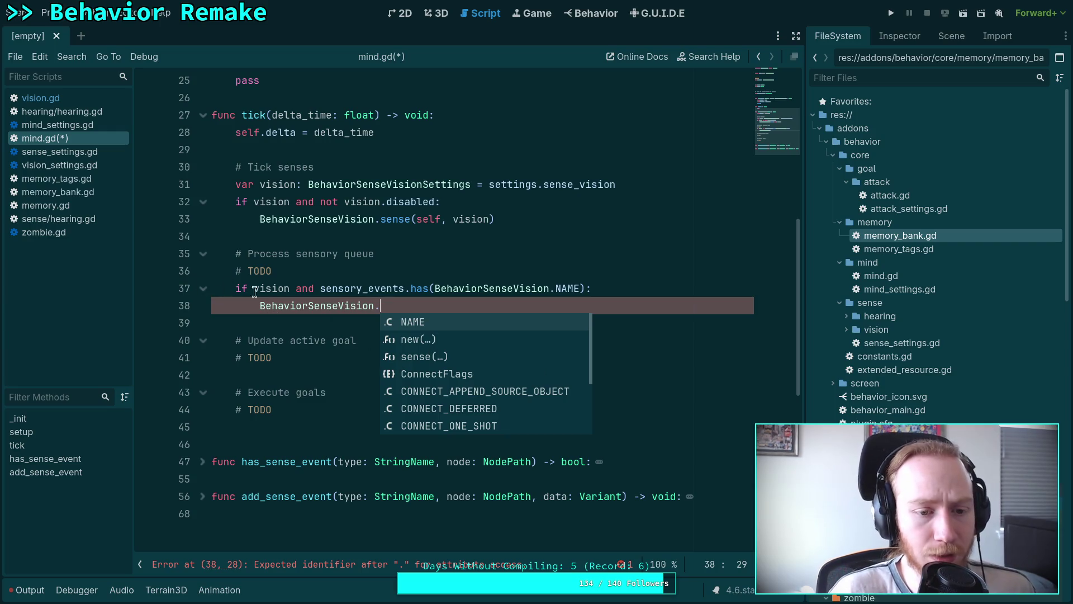
text(pro)
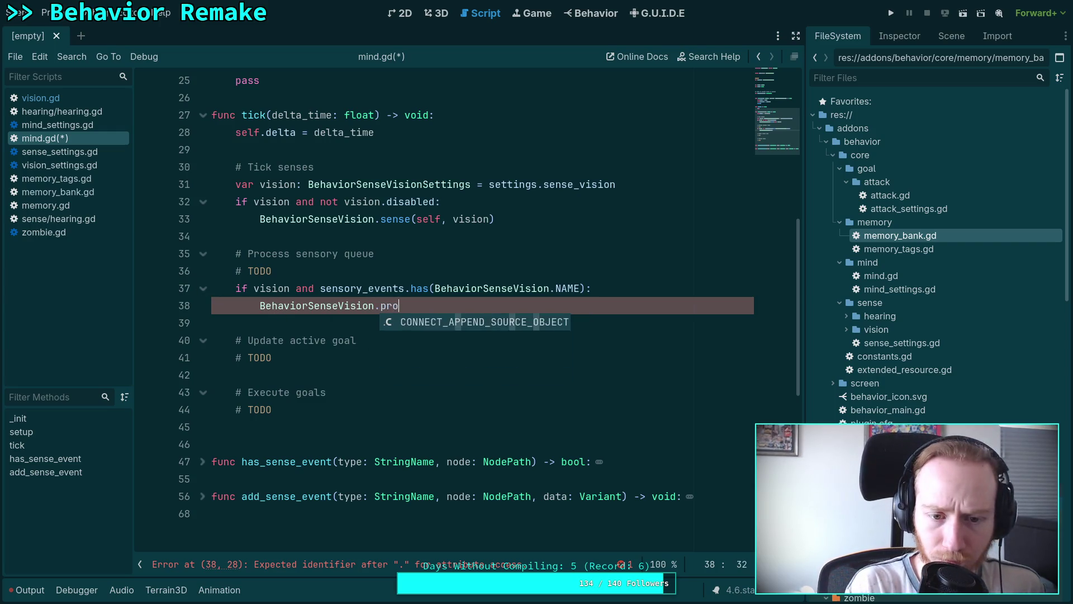
text(cess(self, )
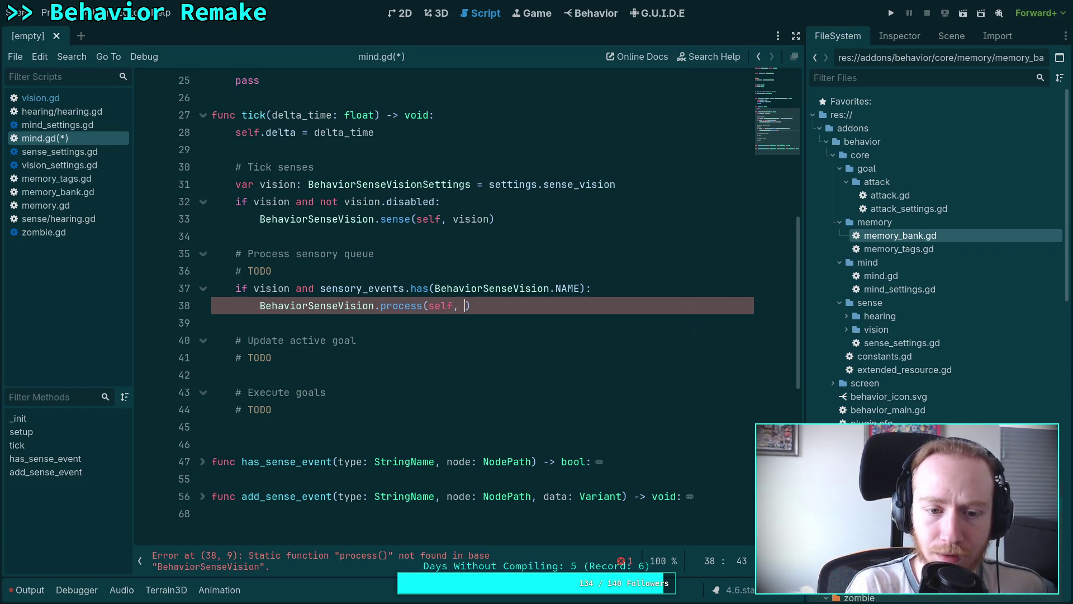
text(vision)
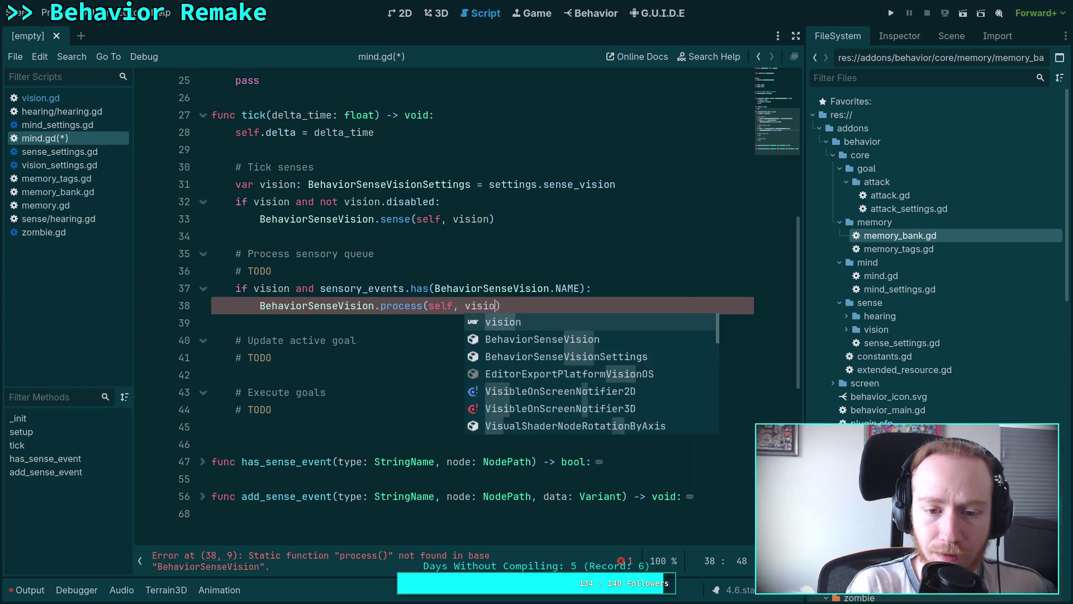
click(297, 317)
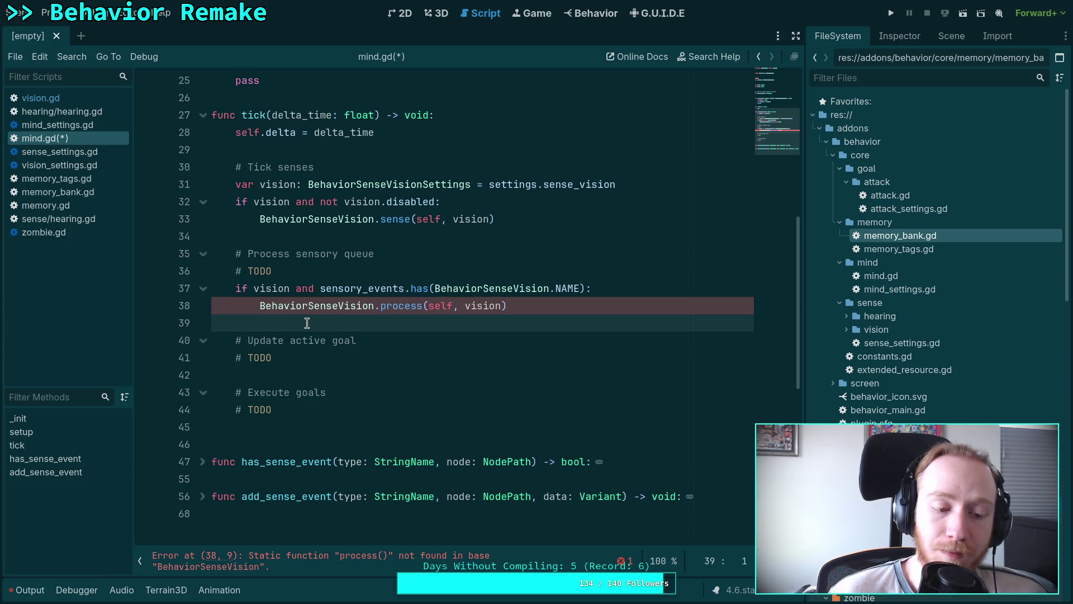
Switch from Godot to the browser showing the design document's Cognition section
key(super+3)
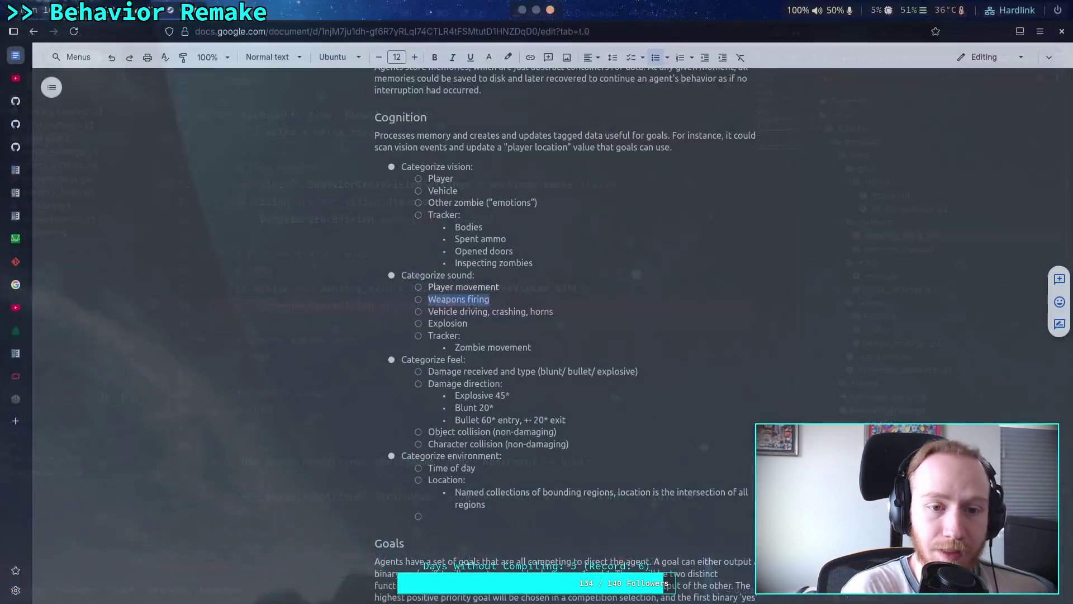
In Desmos, add 1 − 2x and hide the tanh x curve and the x = tanh(0.1) line
click(25, 246)
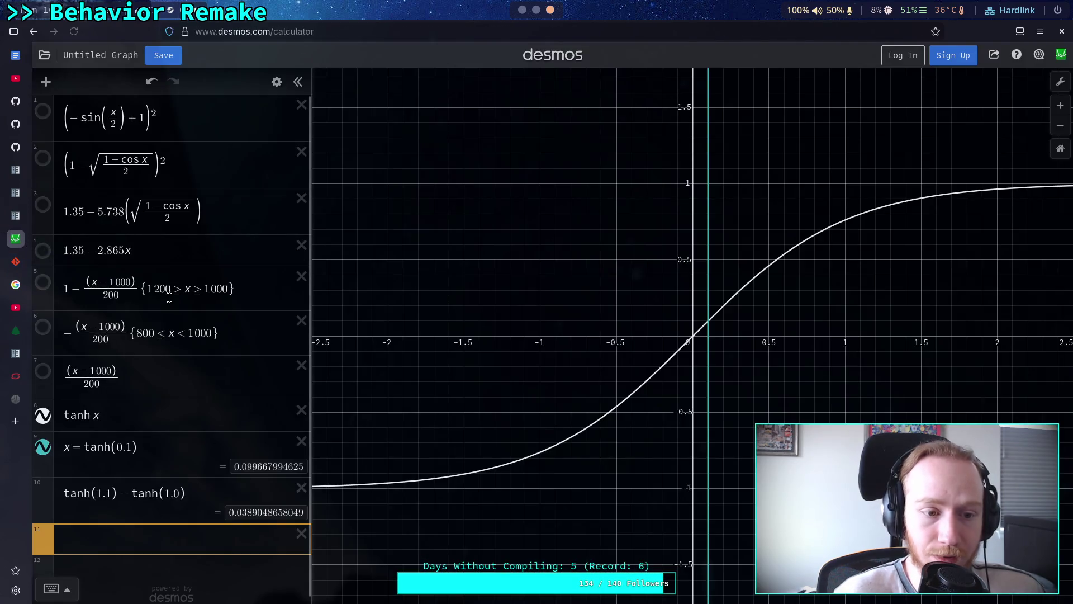
text(1 − )
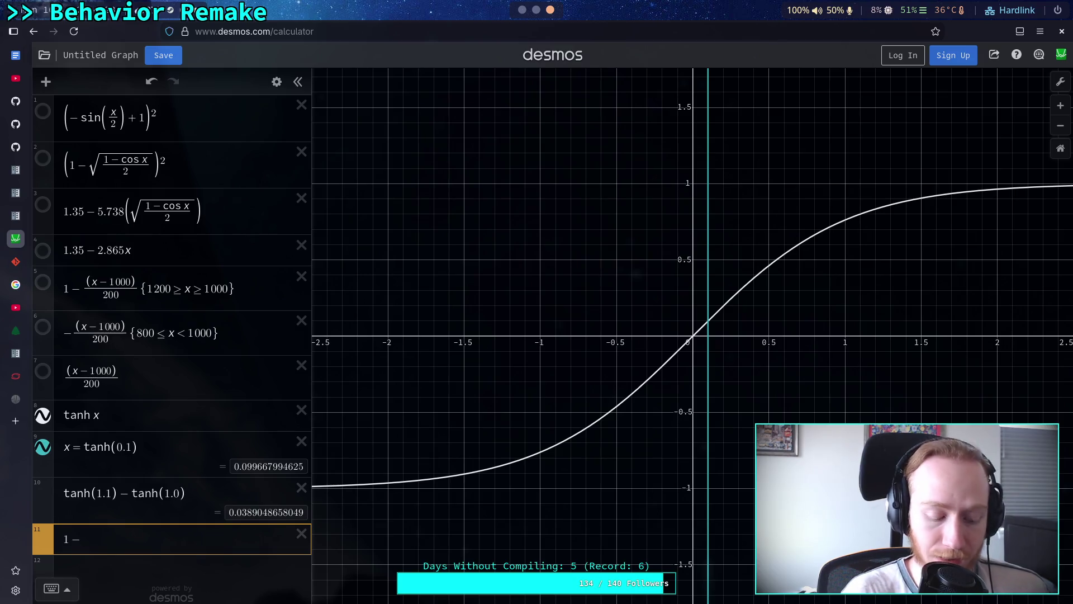
text(2x)
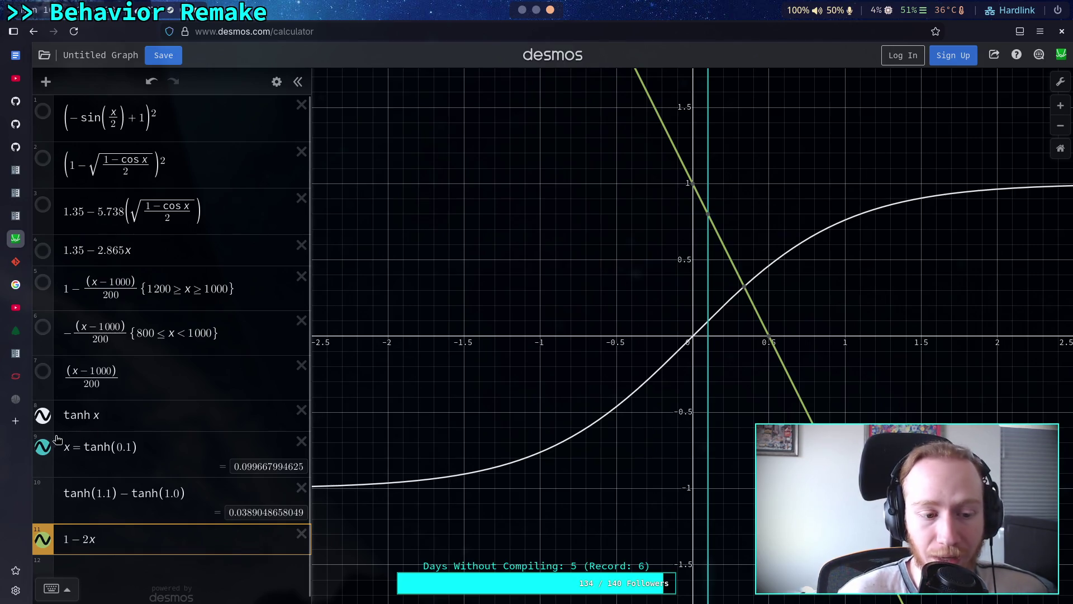
click(43, 447)
click(43, 415)
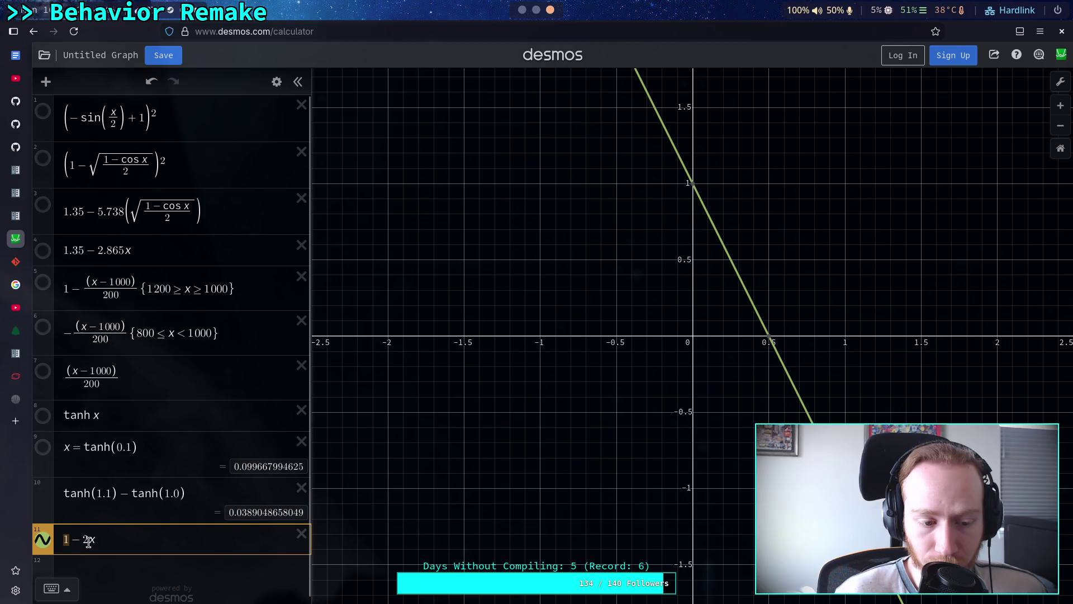
Rewrite expression 11 as 5 − 0.1x, then as 5 − x/10
click(71, 543)
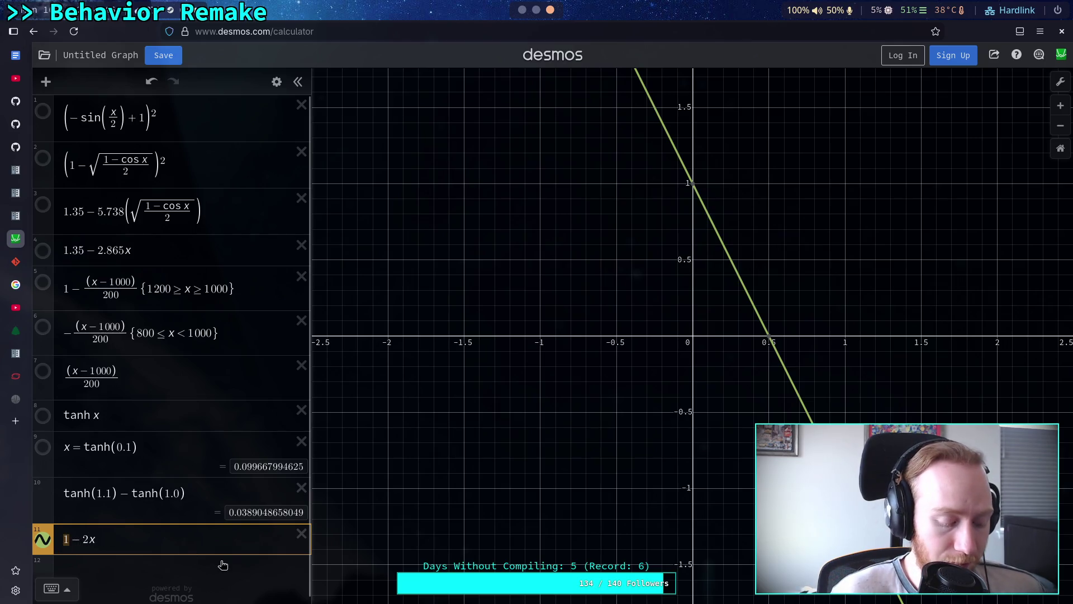
text(5)
key(BackSpace)
text(5 − )
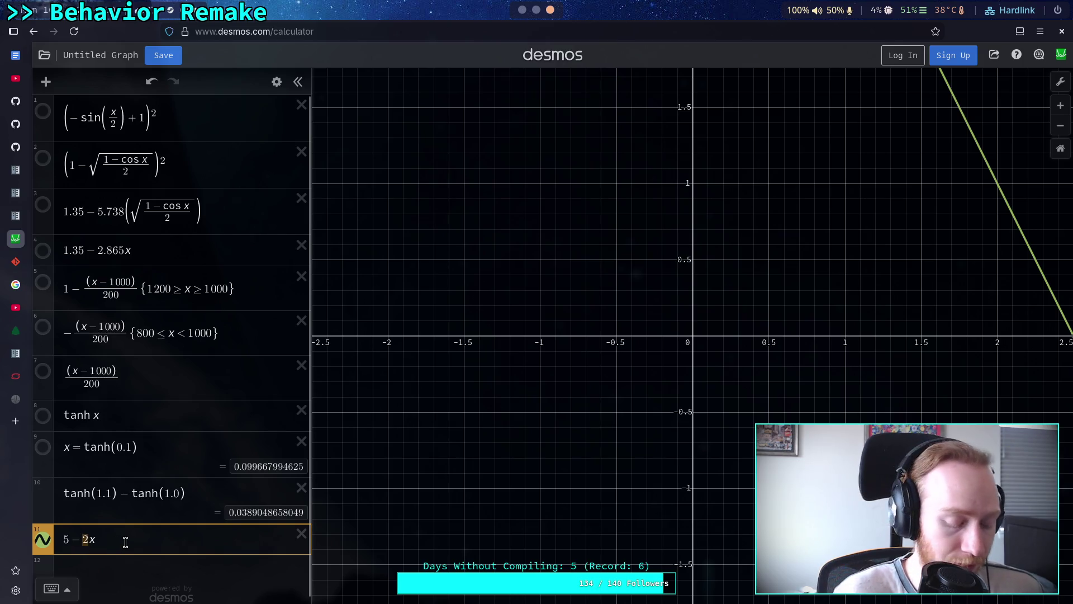
text(0.1)
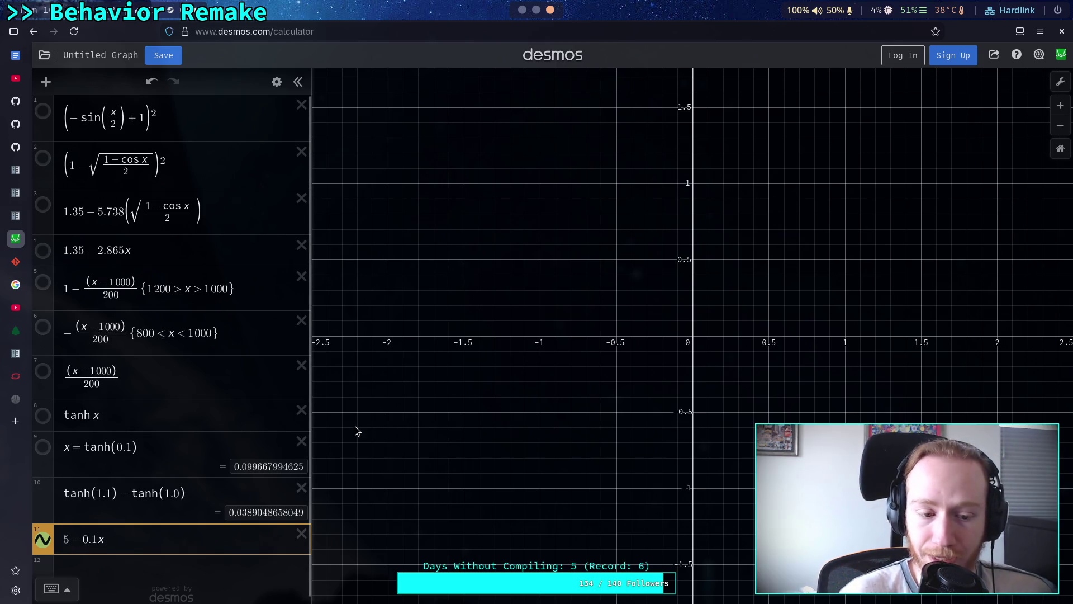
drag(98, 538, 85, 538)
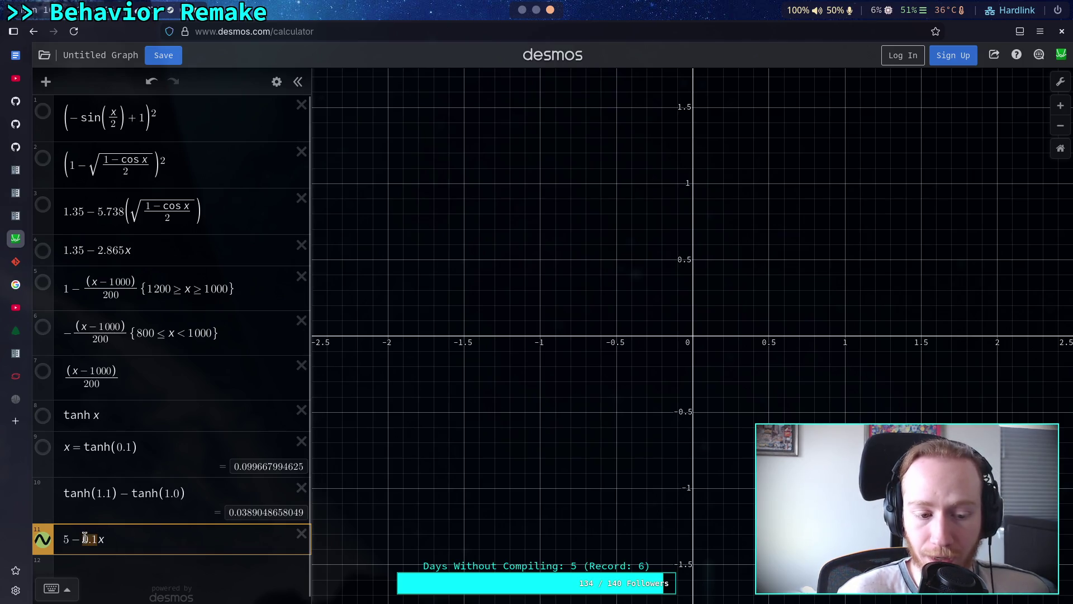
key(BackSpace)
key(Right)
text(/10)
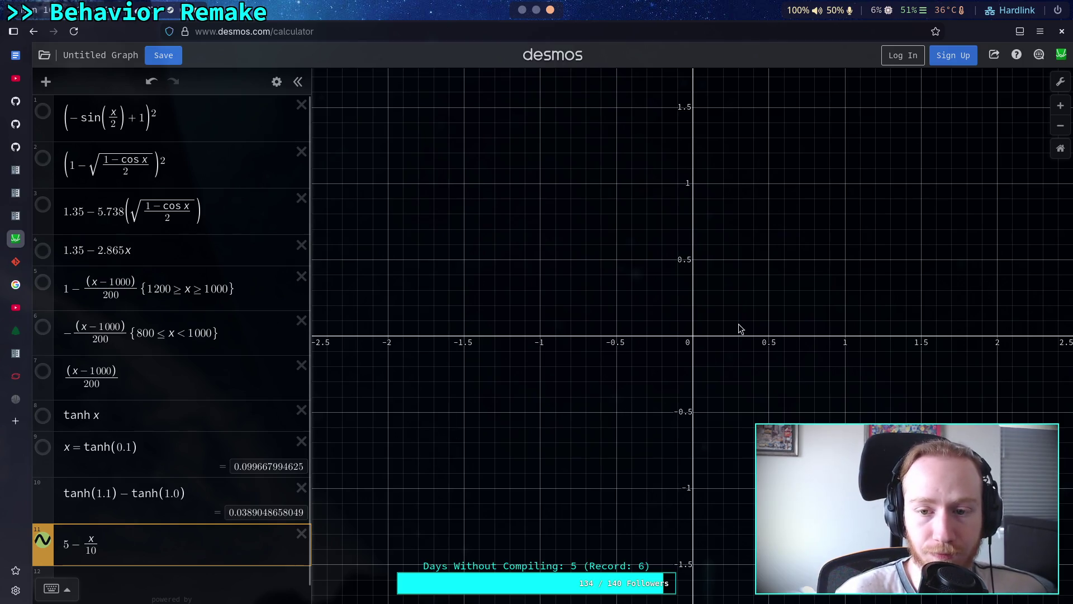
Pan and zoom to the line and select it to show its (50, 0) intercept
drag(718, 337, 457, 455)
scroll(618, 395, down, 5)
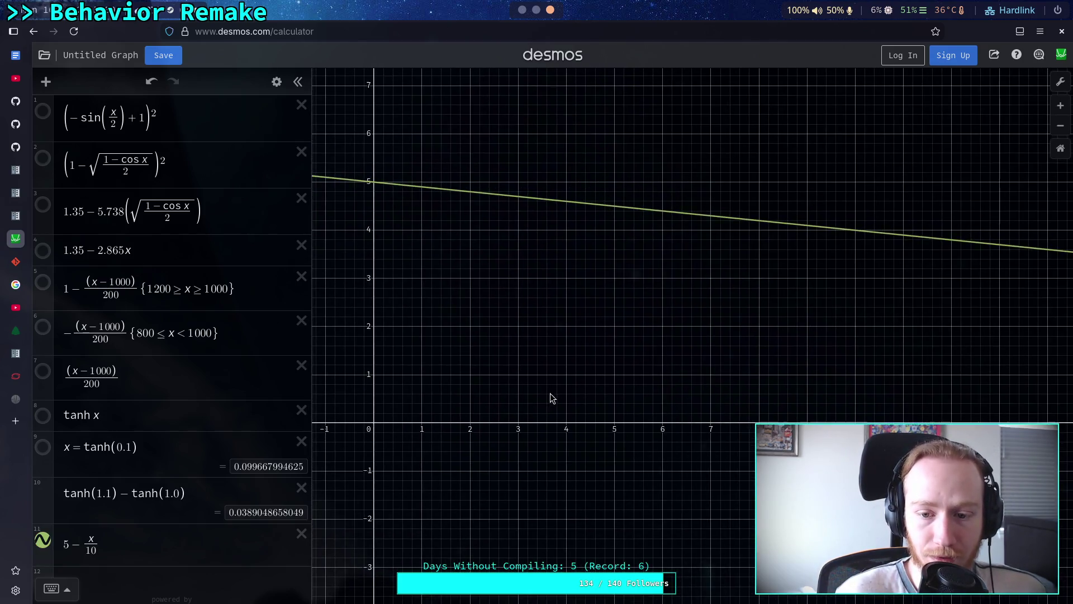
mouse_move(751, 410)
mouse_down()
mouse_move(580, 404)
mouse_move(690, 413)
mouse_up()
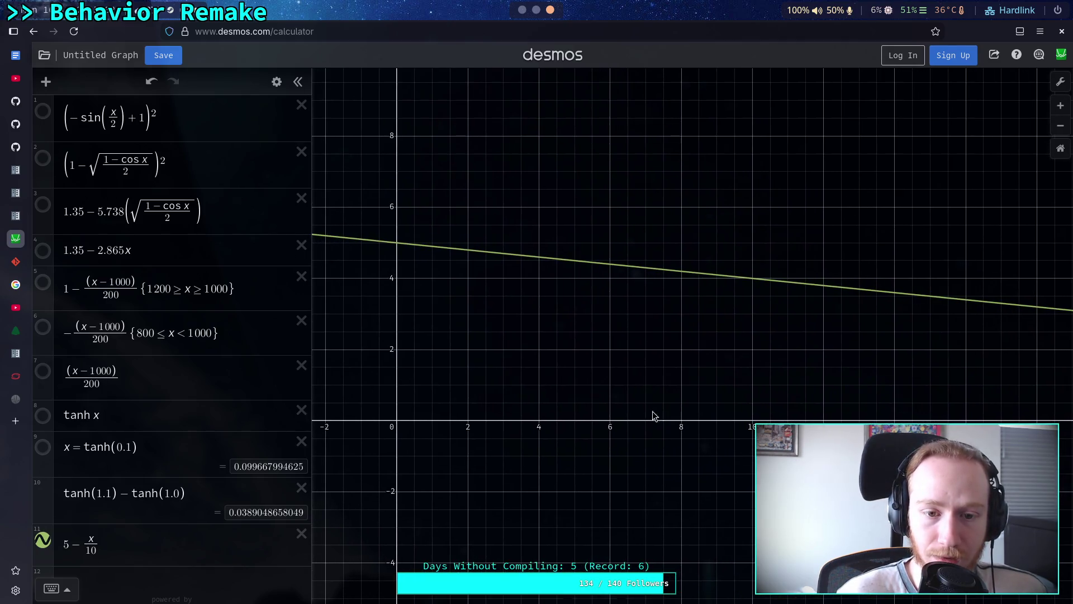
scroll(592, 435, down, 5)
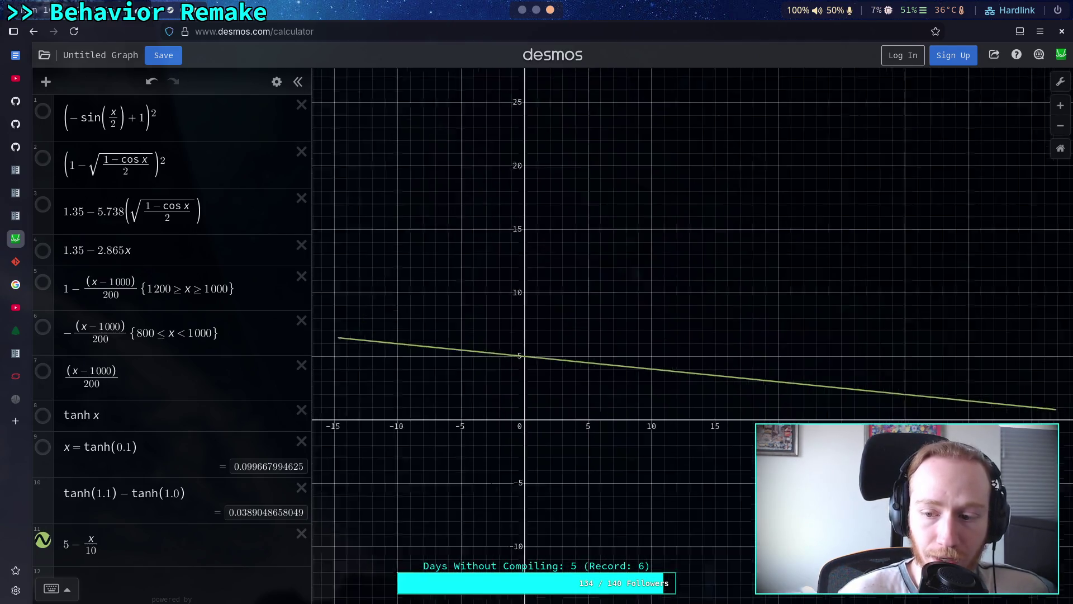
drag(644, 436, 623, 436)
click(939, 417)
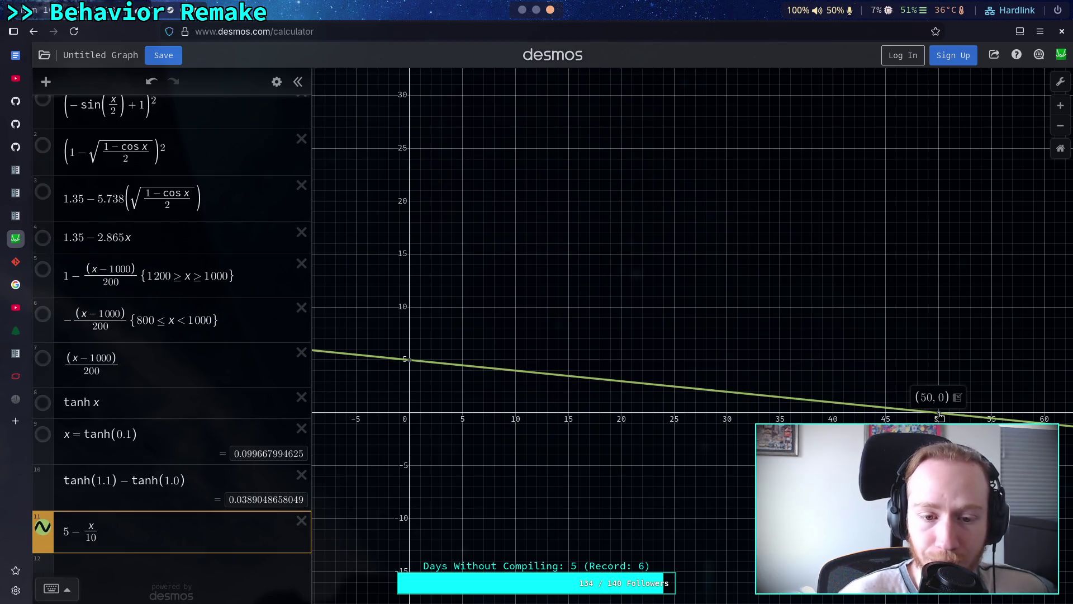
drag(410, 361, 463, 363)
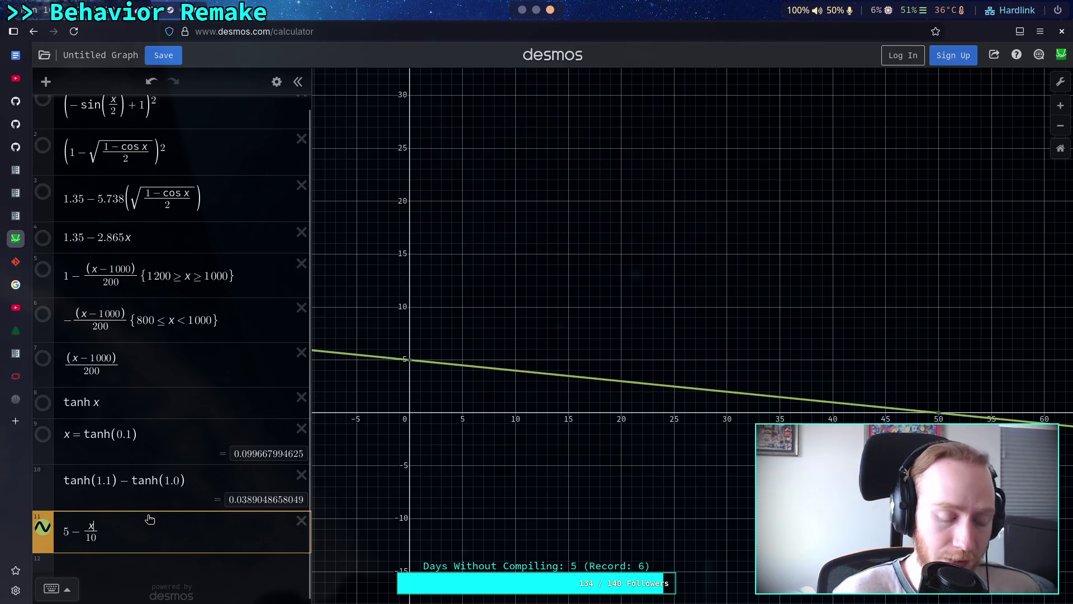
Square x in the numerator, making the expression 5 − x²/10
text(*)
key(BackSpace)
key(Left)
text(2)
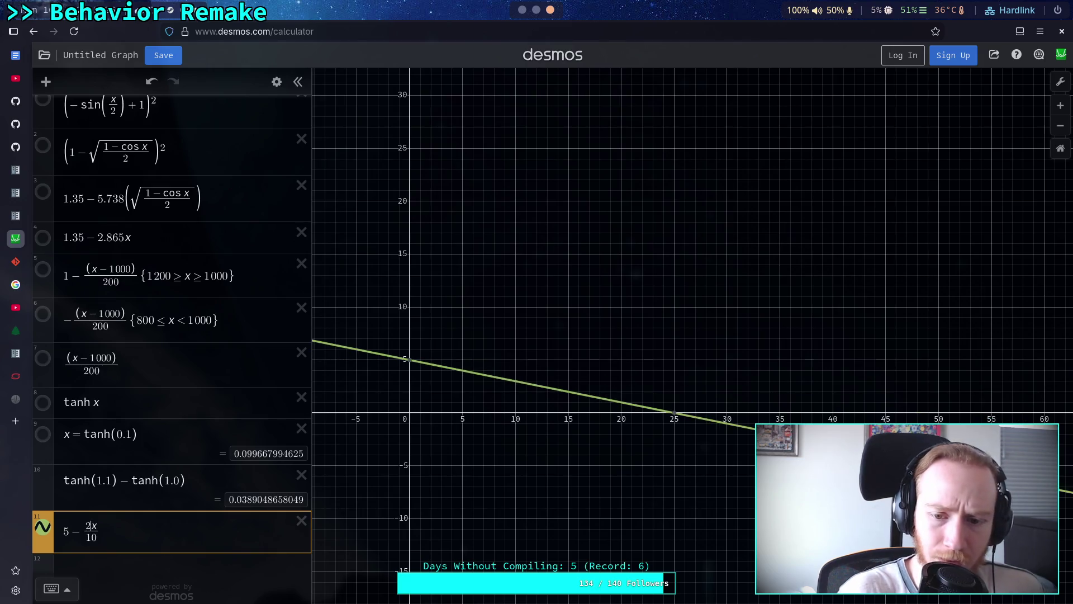
key(BackSpace)
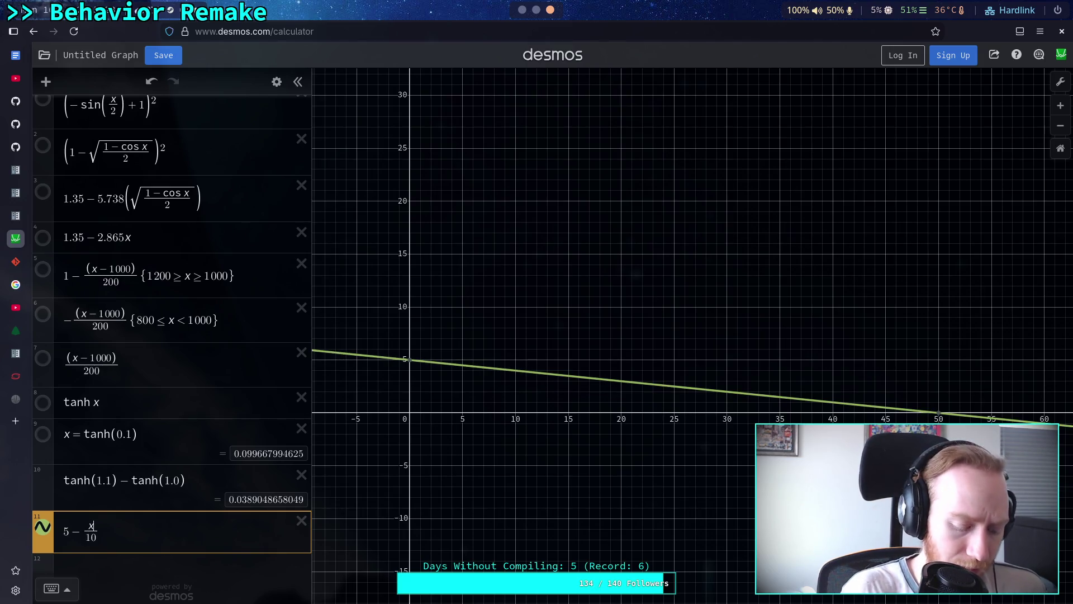
key(Right)
text(^2)
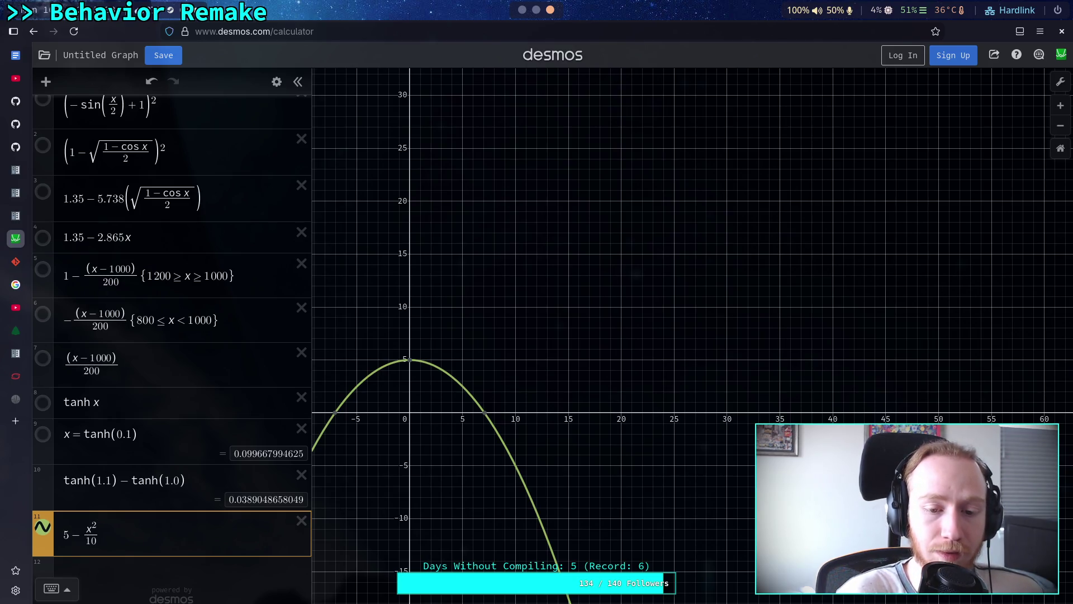
Try denominators 20, 40, 50 and 100 for the x² term
click(96, 540)
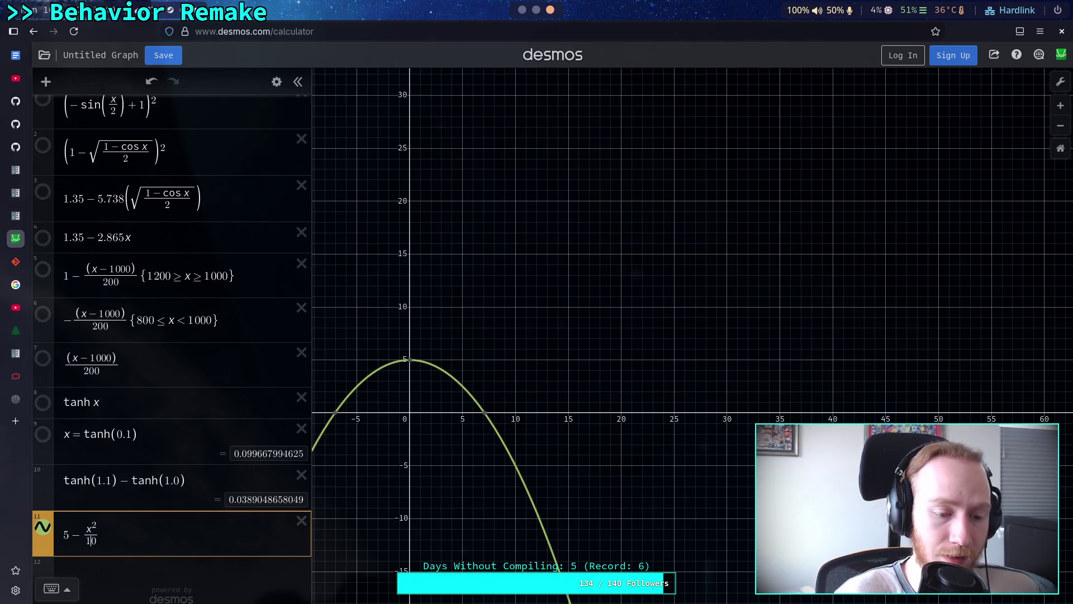
key(BackSpace)
text(2)
key(BackSpace)
text(4)
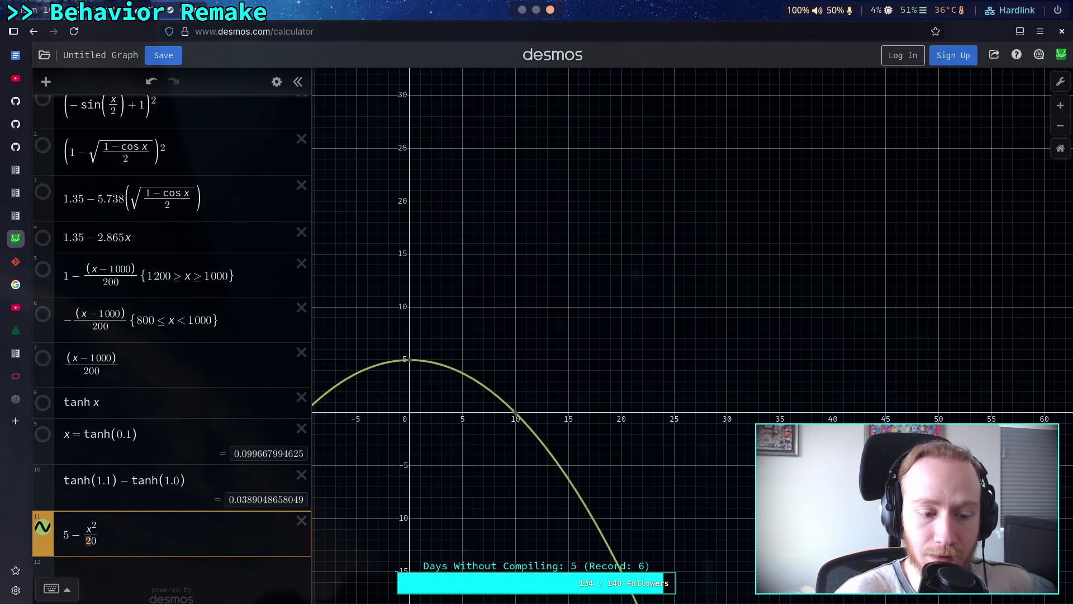
key(shift+Left)
text(5)
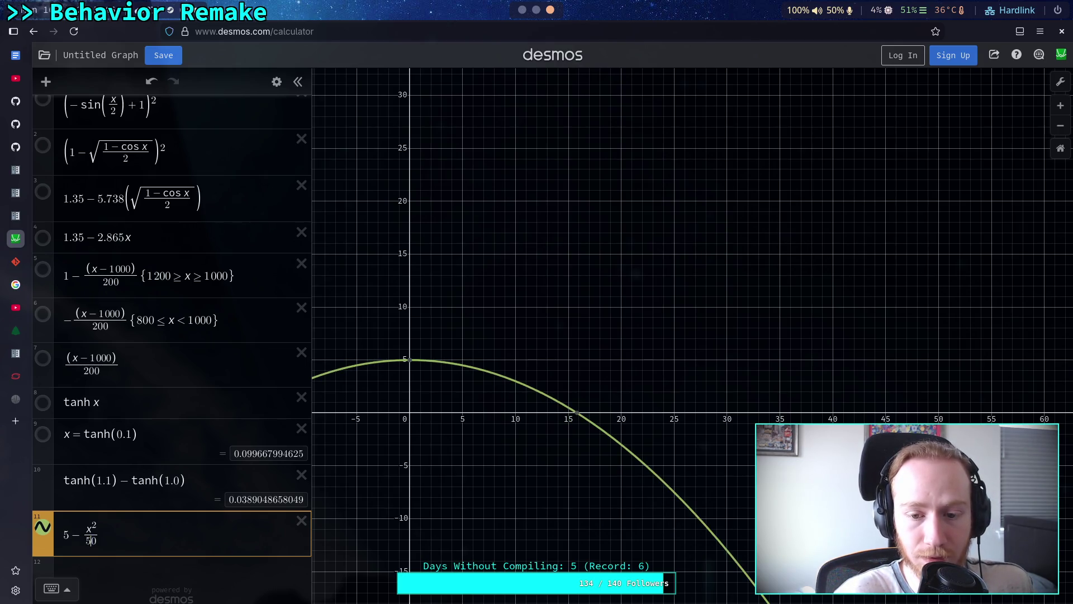
key(shift+Left)
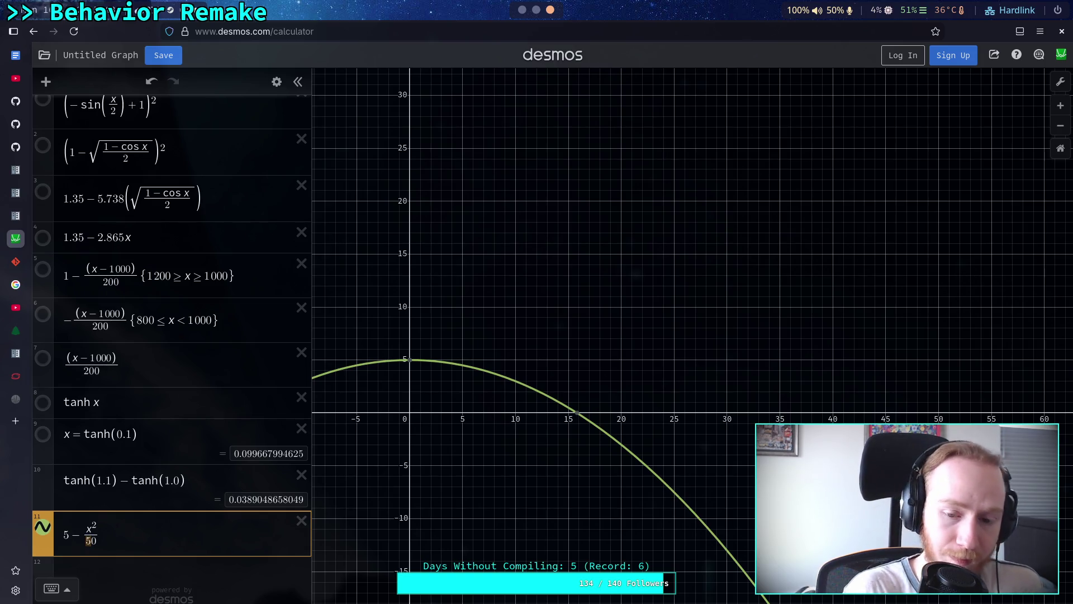
text(100)
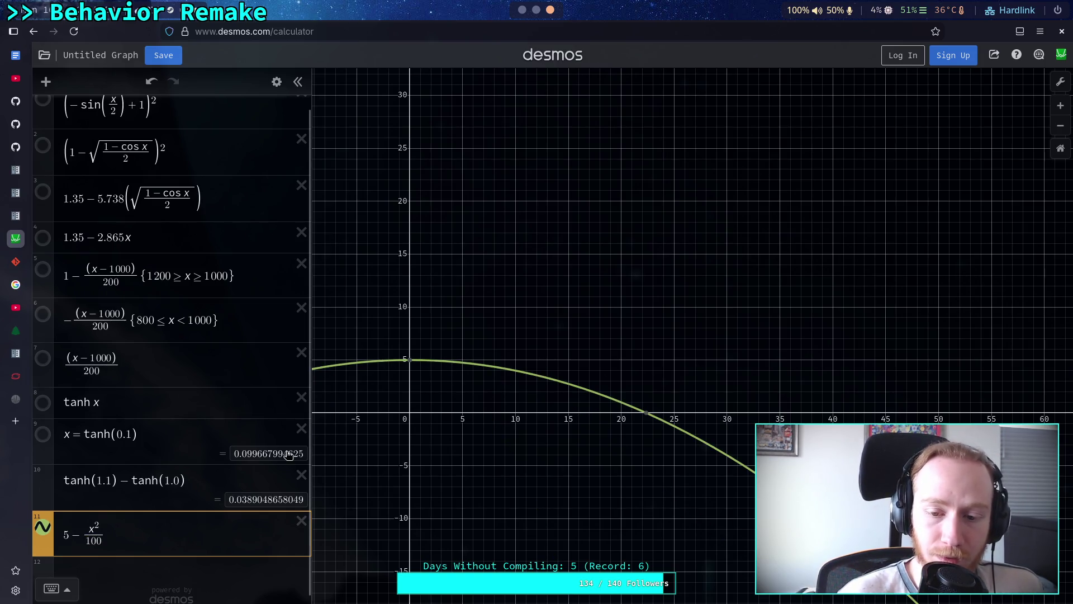
Try denominators 25, 20 and 400, then remove the divisor to leave 5 − x²
mouse_move(648, 415)
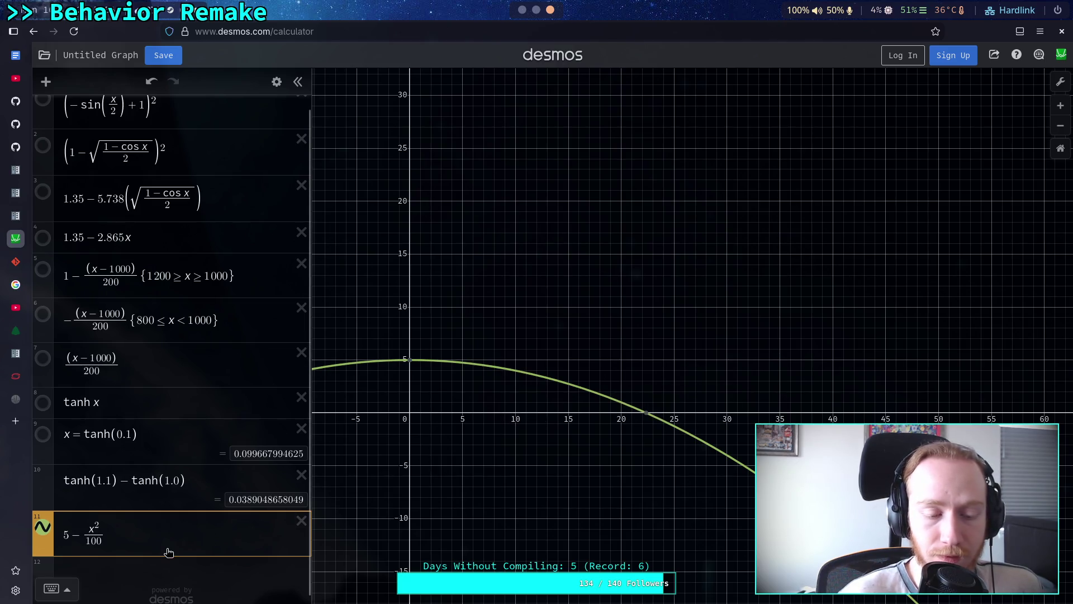
key(BackSpace)
key(BackSpace)
key(Delete)
text(25)
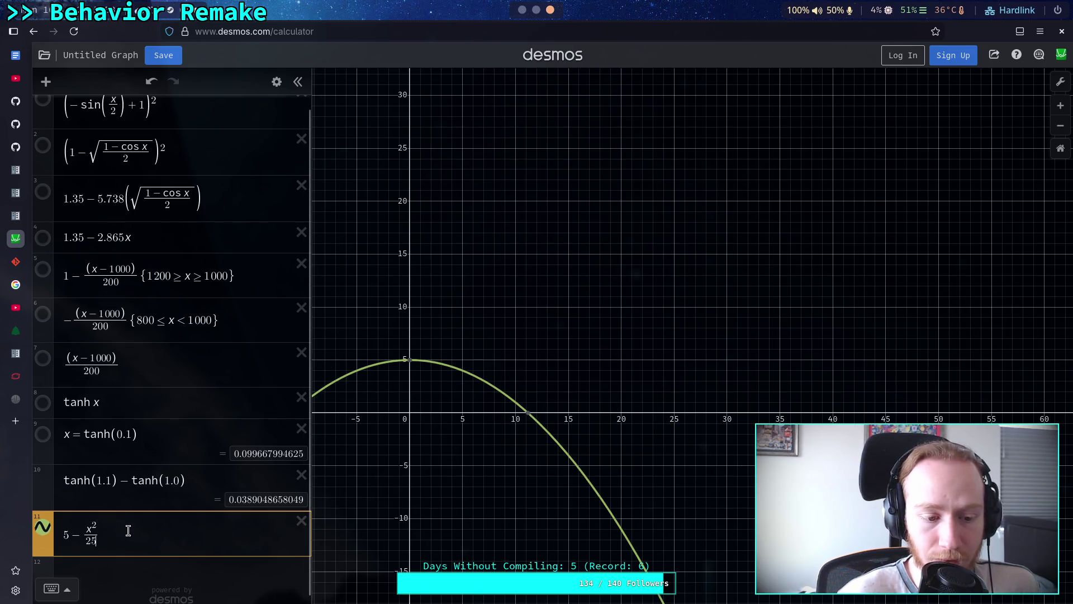
key(BackSpace)
text(0)
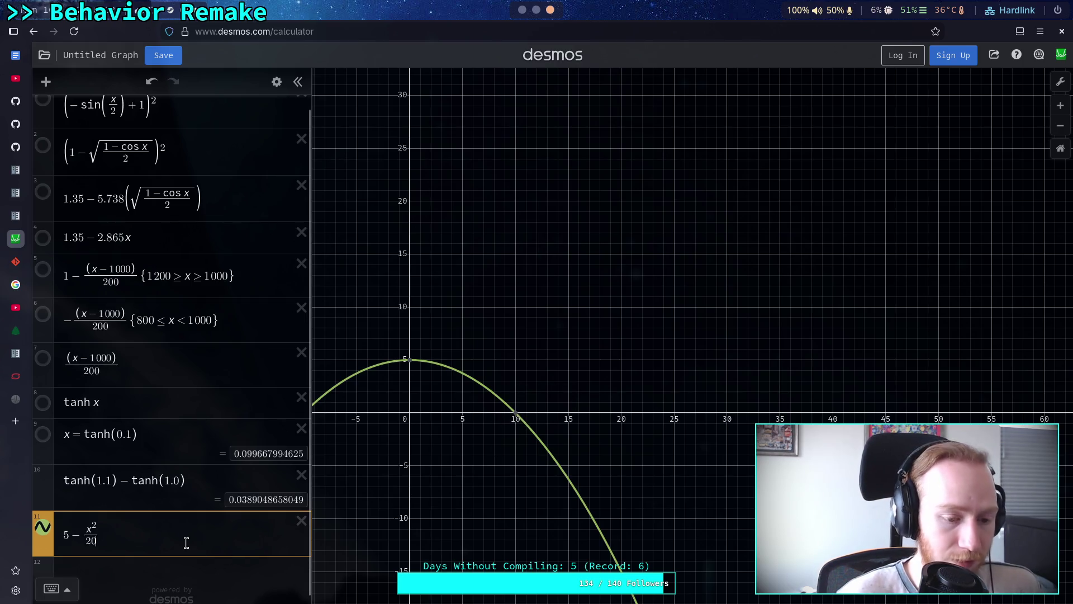
click(88, 540)
key(BackSpace)
text(4)
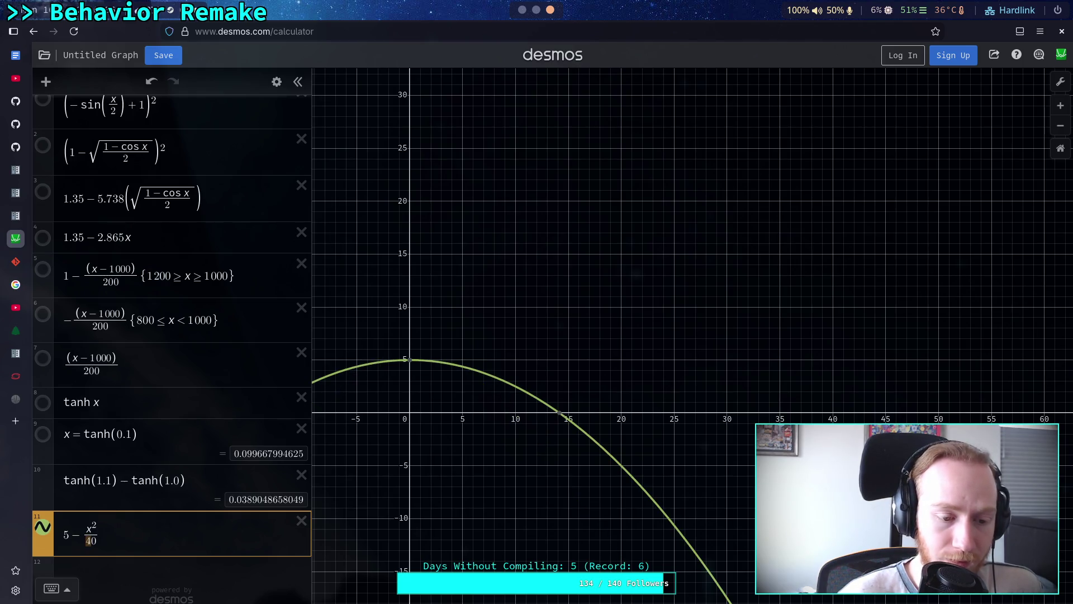
text(0)
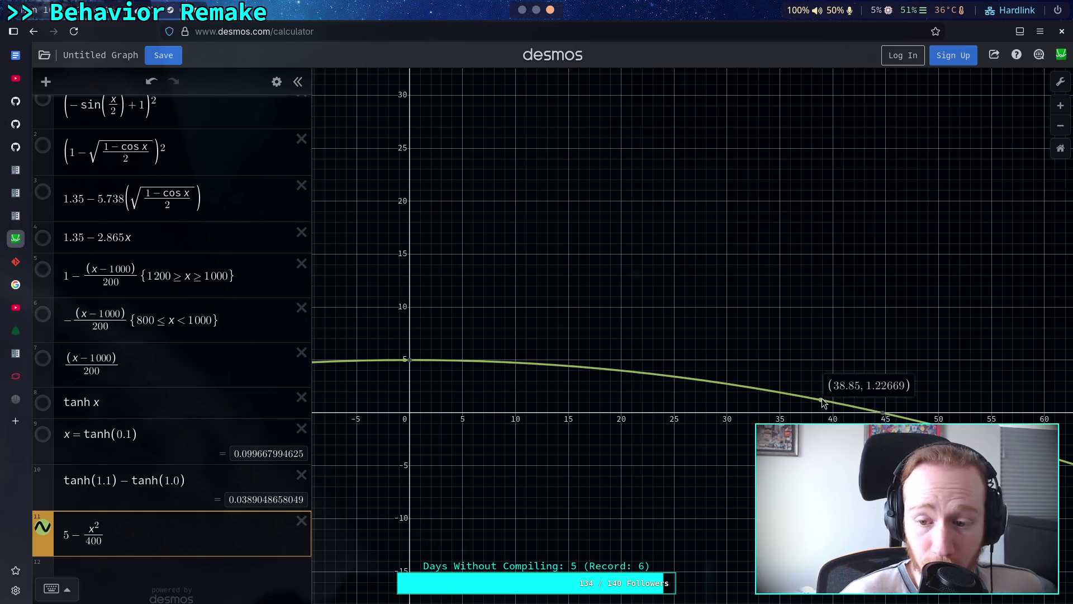
click(95, 528)
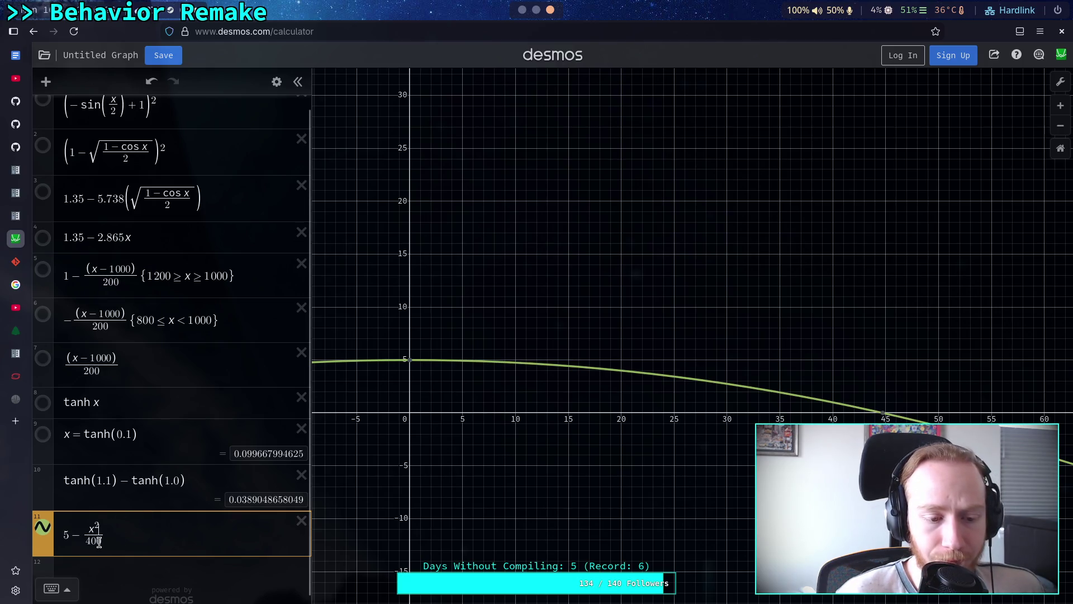
key(BackSpace)
key(BackSpace)
key(BackSpace)
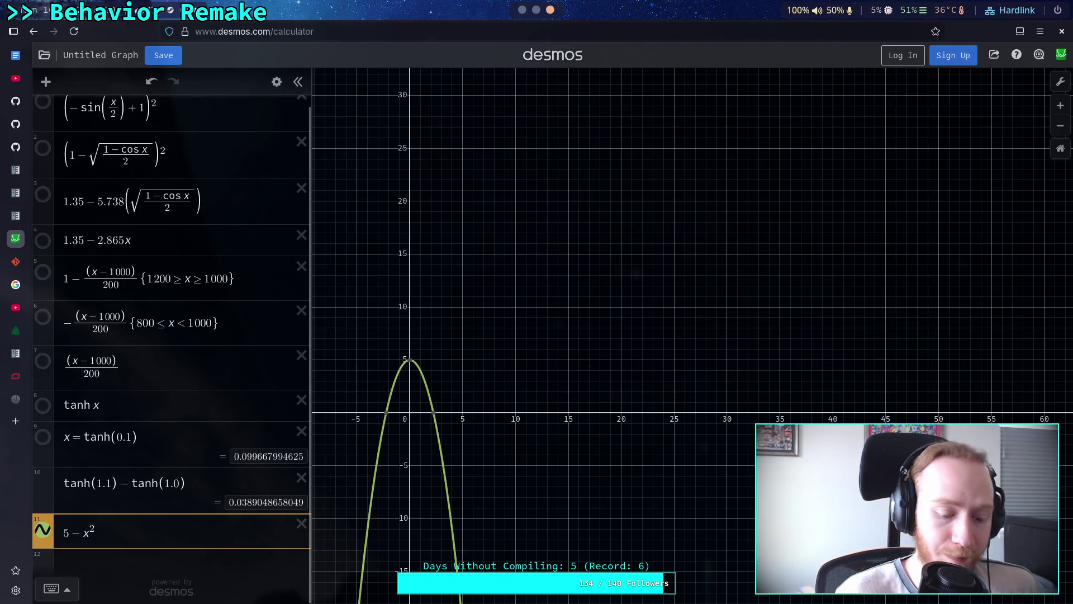
Change expression 11 to the reciprocal falloff 5 − 1/x
text(/1)
key(BackSpace)
key(BackSpace)
key(BackSpace)
text(1/)
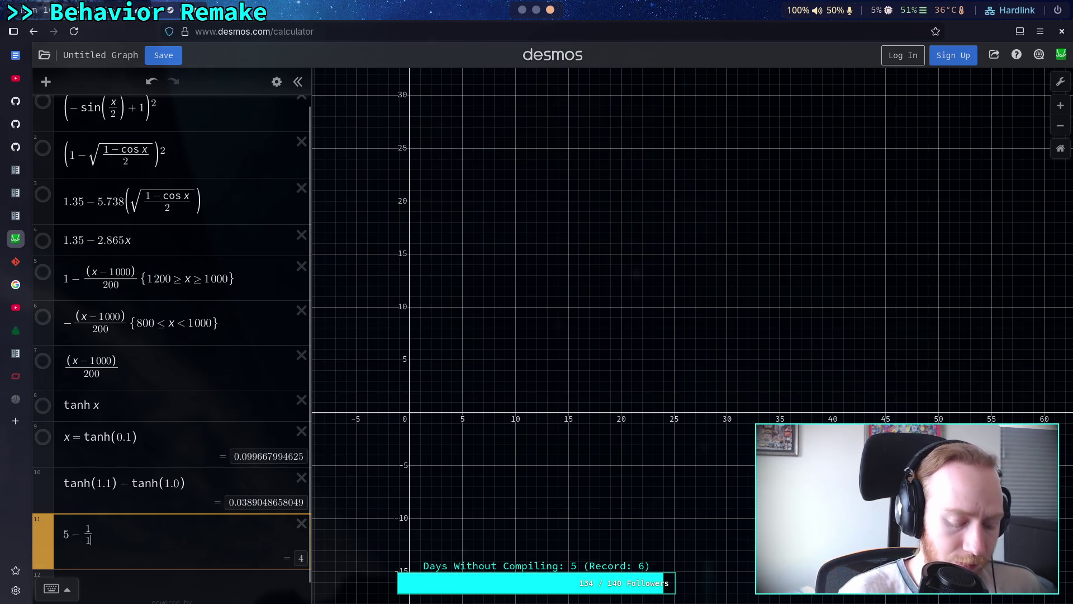
key(BackSpace)
text(x)
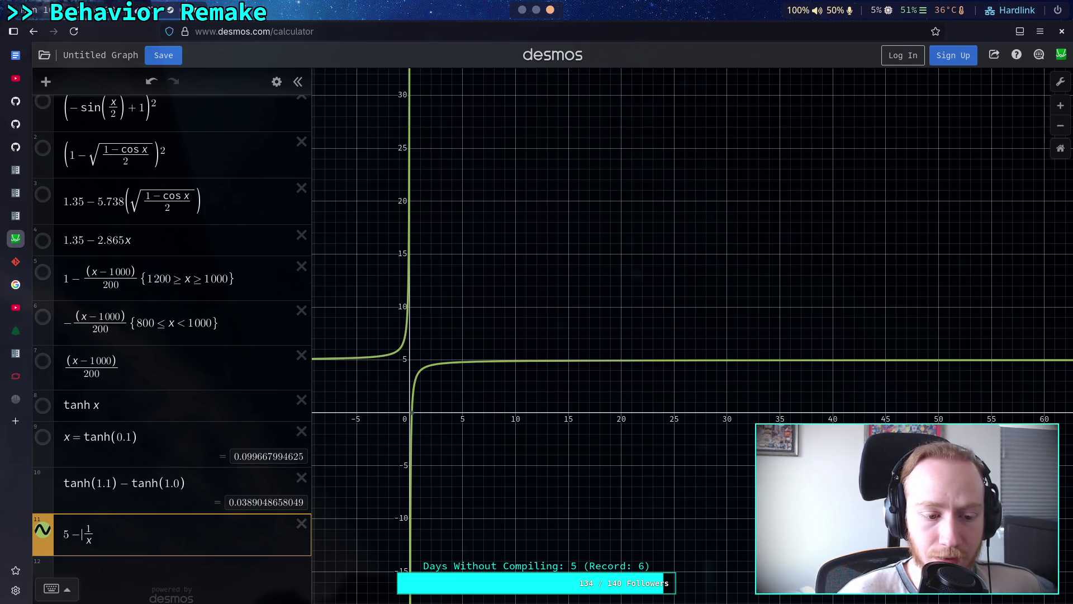
Try +10/x and 1/x² variants, then delete the 1/x term
key(shift+Left)
text(+1)
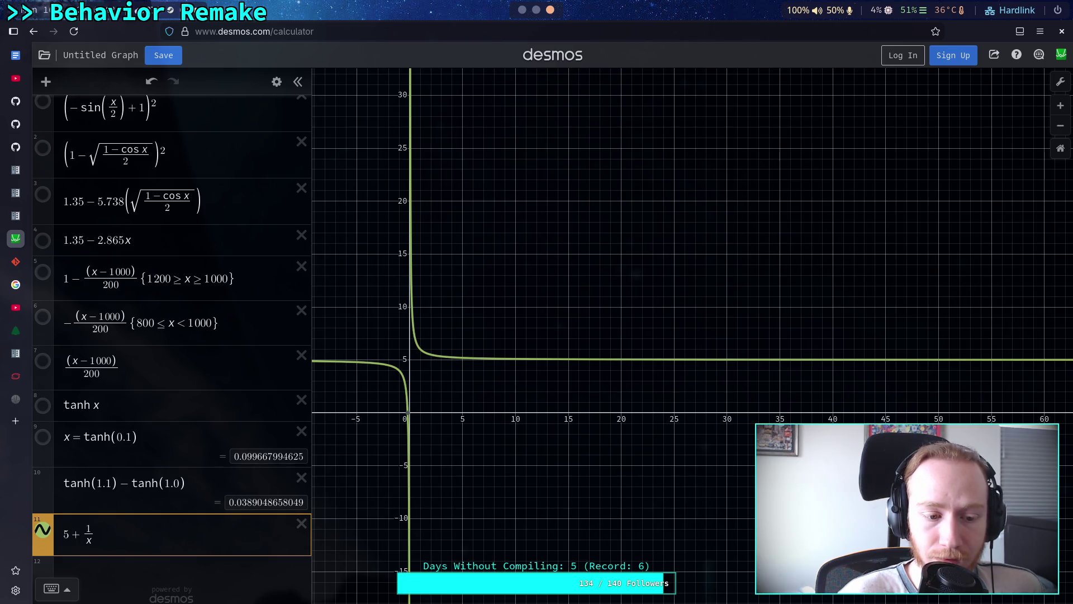
text(0)
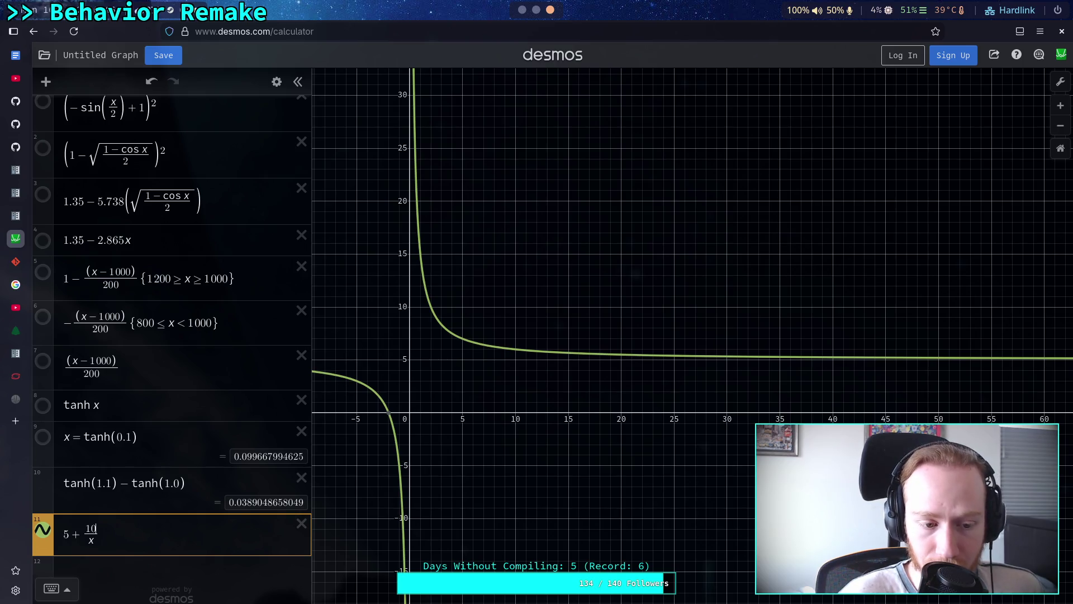
key(ctrl+z)
key(ctrl+z)
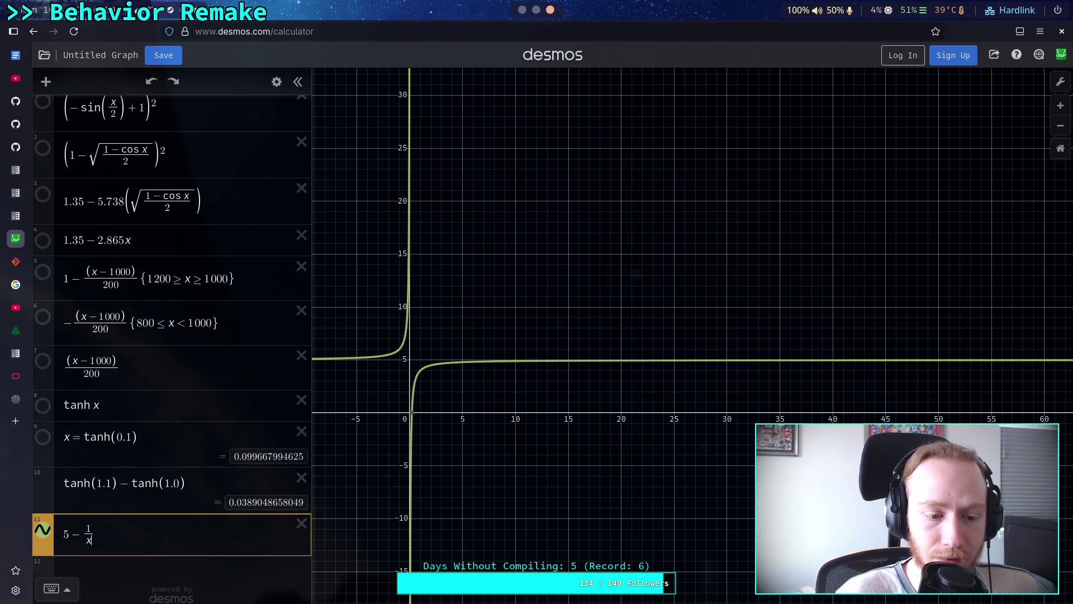
text(^2)
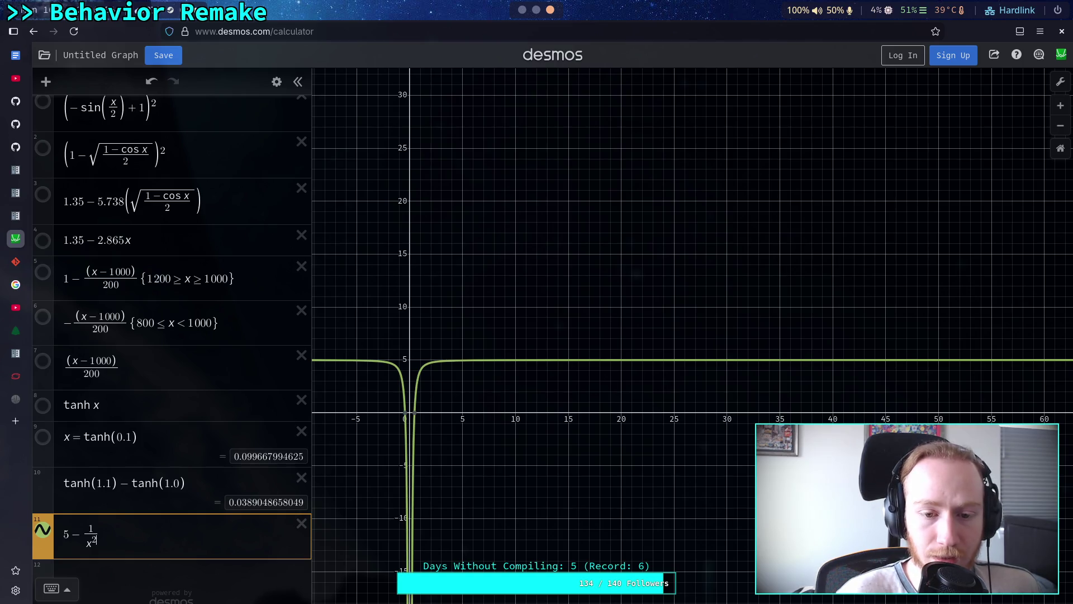
key(BackSpace)
key(BackSpace)
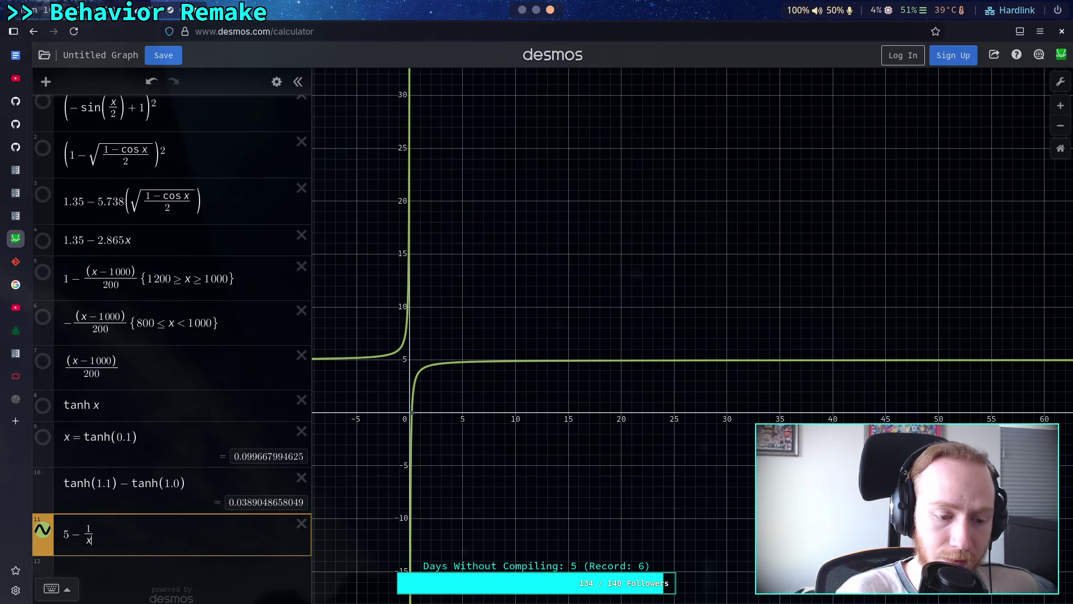
key(BackSpace)
key(BackSpace)
key(BackSpace)
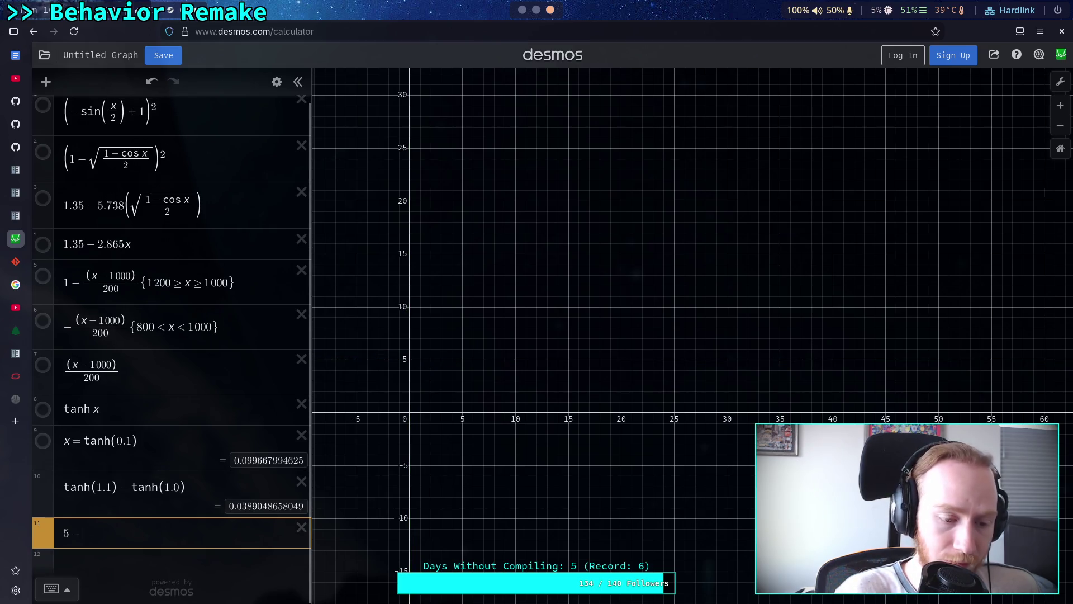
Enter 5 − 2^x, briefly trying base 3 before restoring base 2
text( 28)
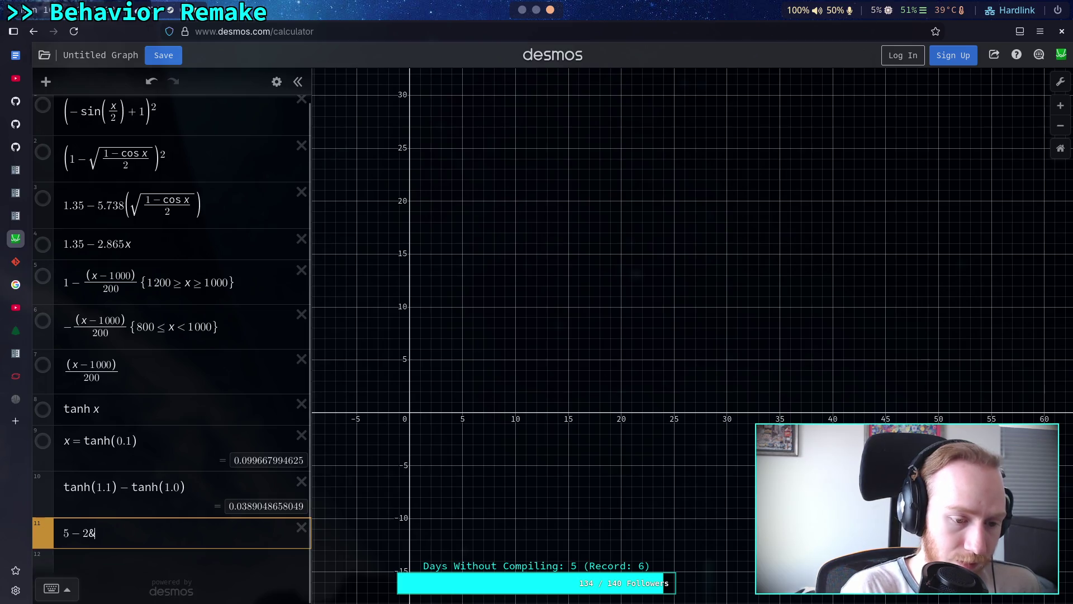
text(&)
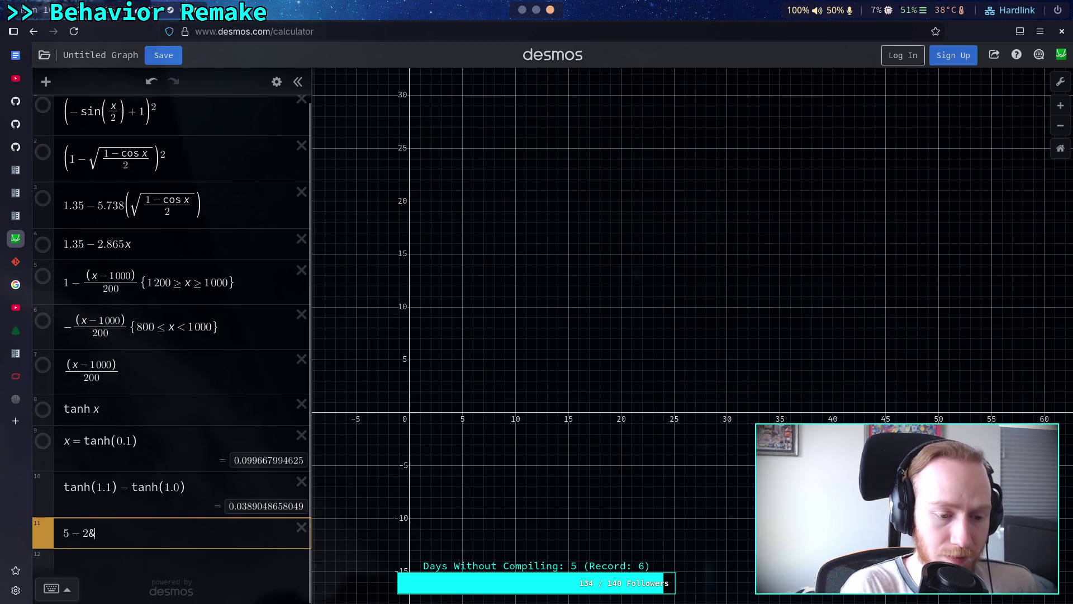
key(BackSpace)
key(BackSpace)
text(2)
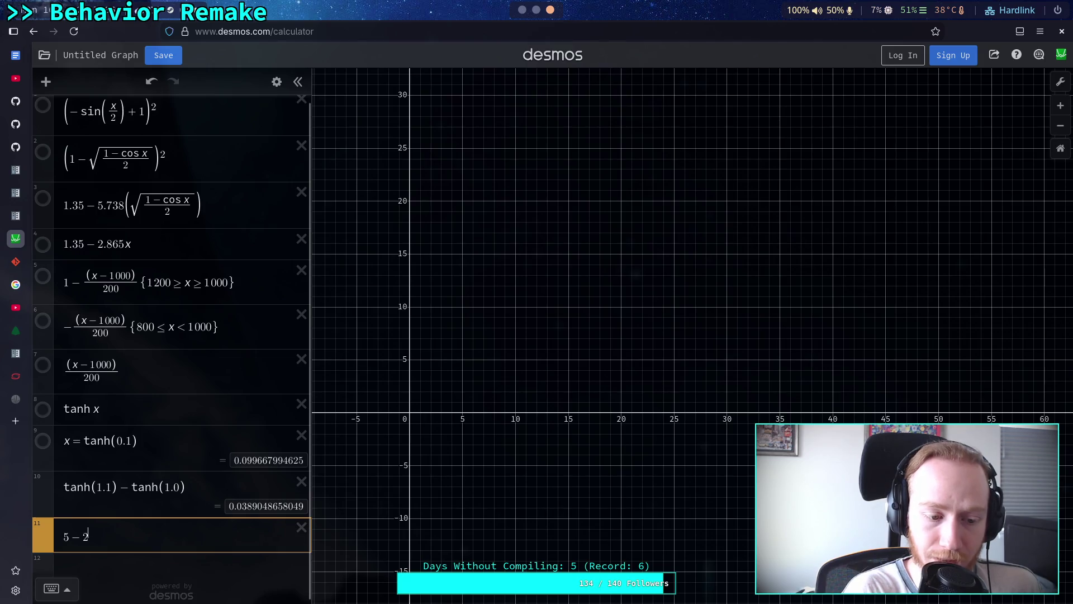
text(^x)
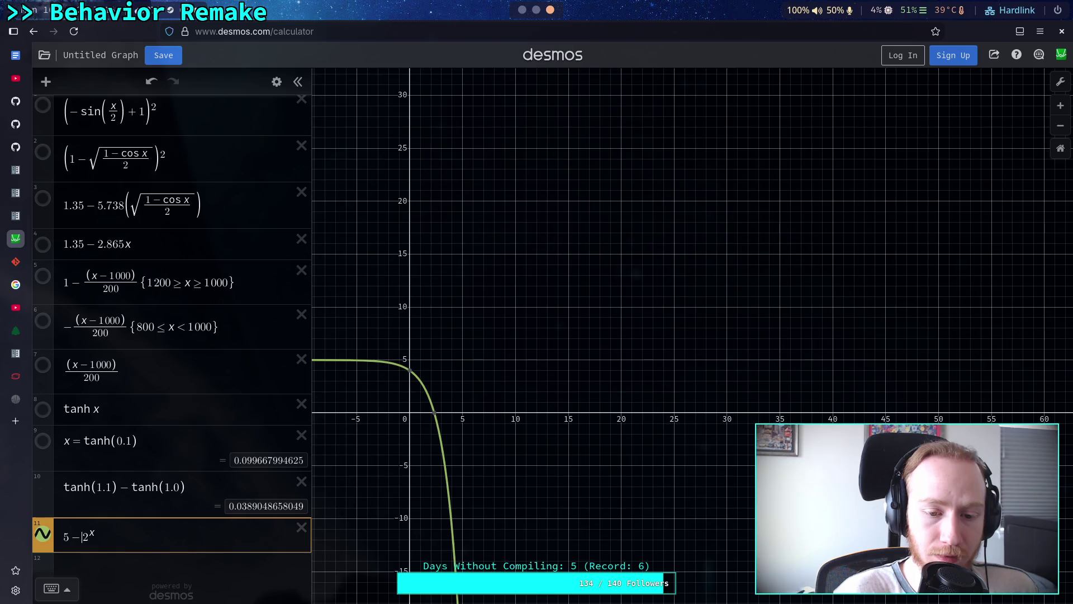
key(shift+Left)
text(3)
key(ctrl+z)
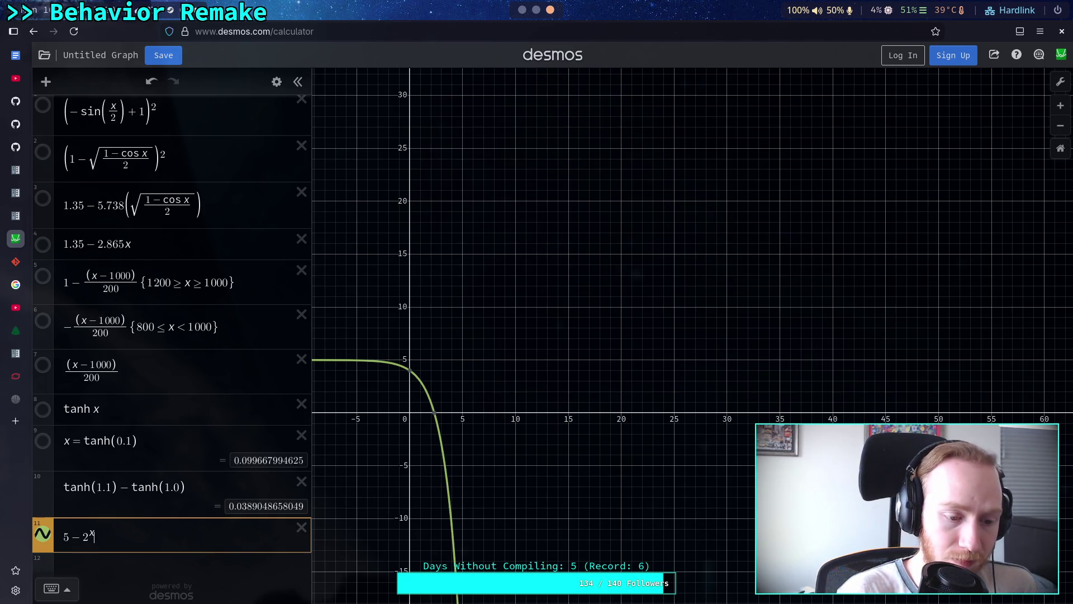
Divide the exponential by 10, then clear it and type x, giving 5 − x
text(/)
key(BackSpace)
text(/10)
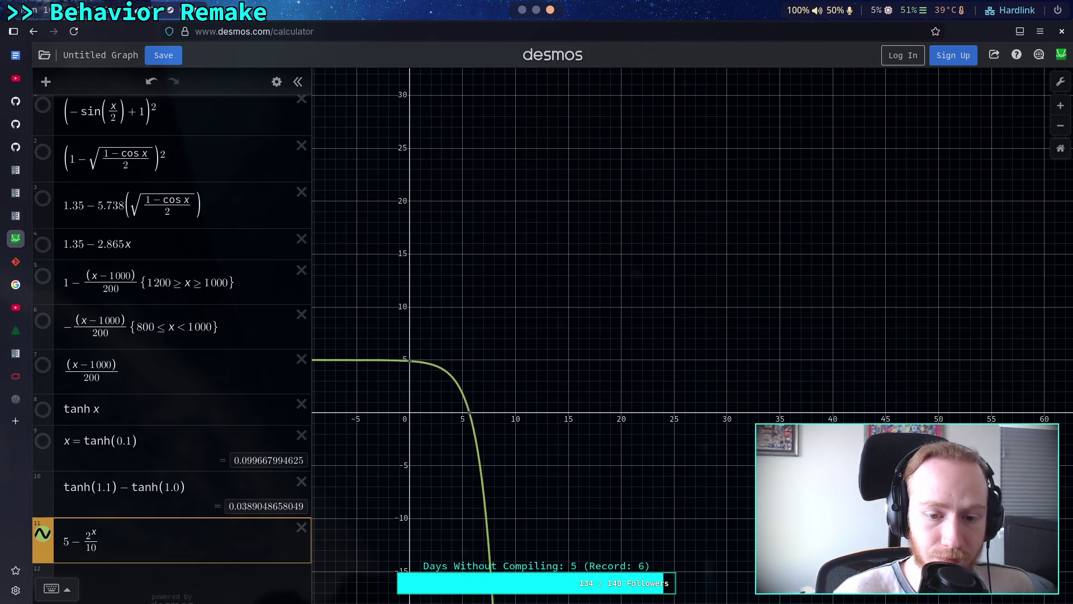
key(BackSpace)
key(BackSpace)
key(BackSpace)
key(BackSpace)
key(BackSpace)
key(BackSpace)
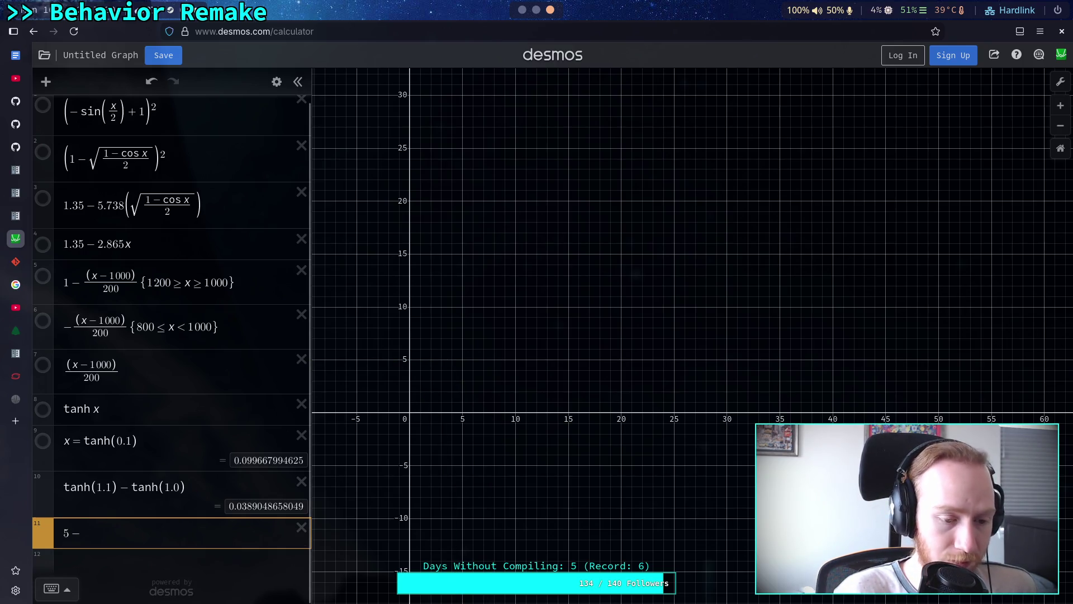
text(kx)
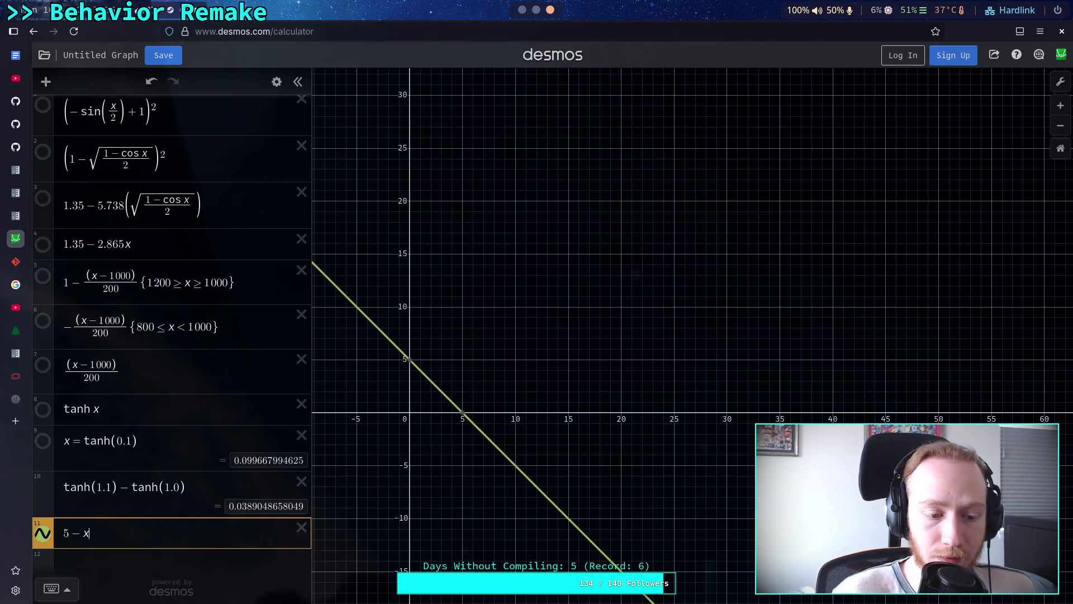
Change expression 11 to 5 − log(x + 1)
text(log)
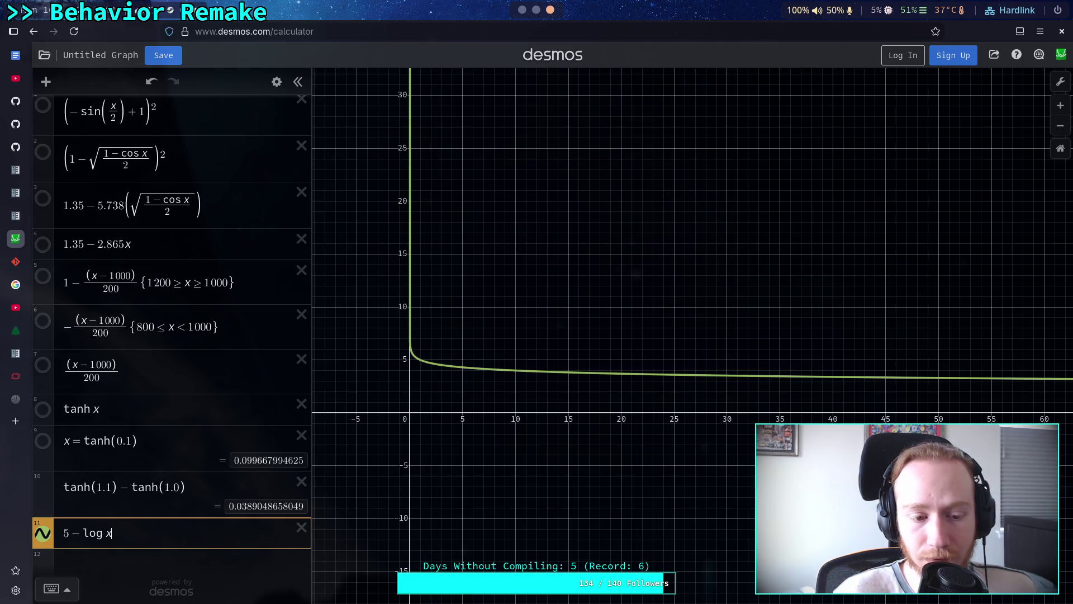
text(+1)
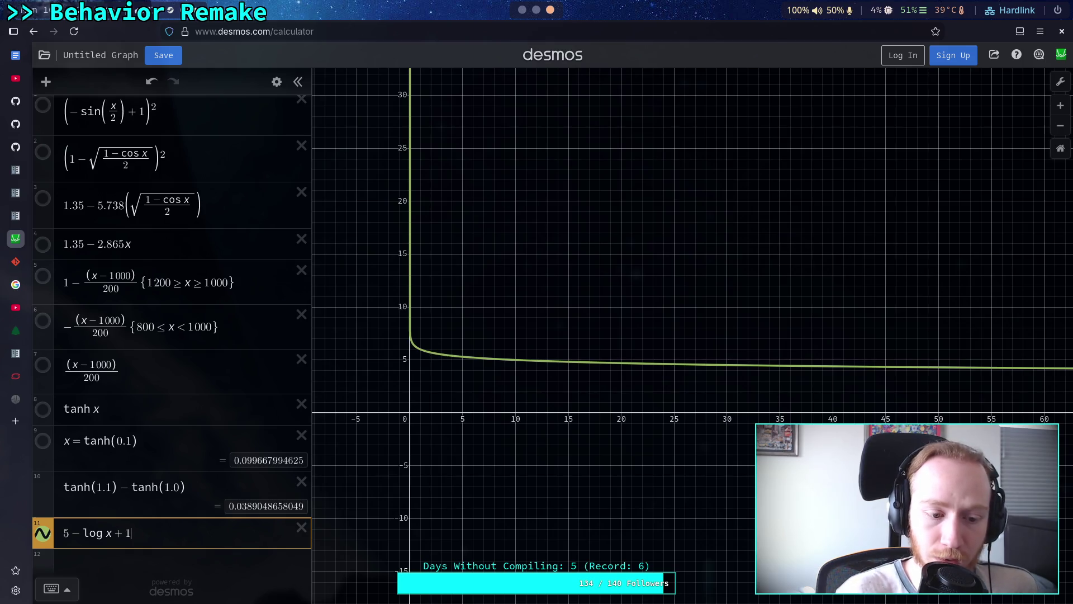
key(BackSpace)
key(BackSpace)
key(BackSpace)
text((x )
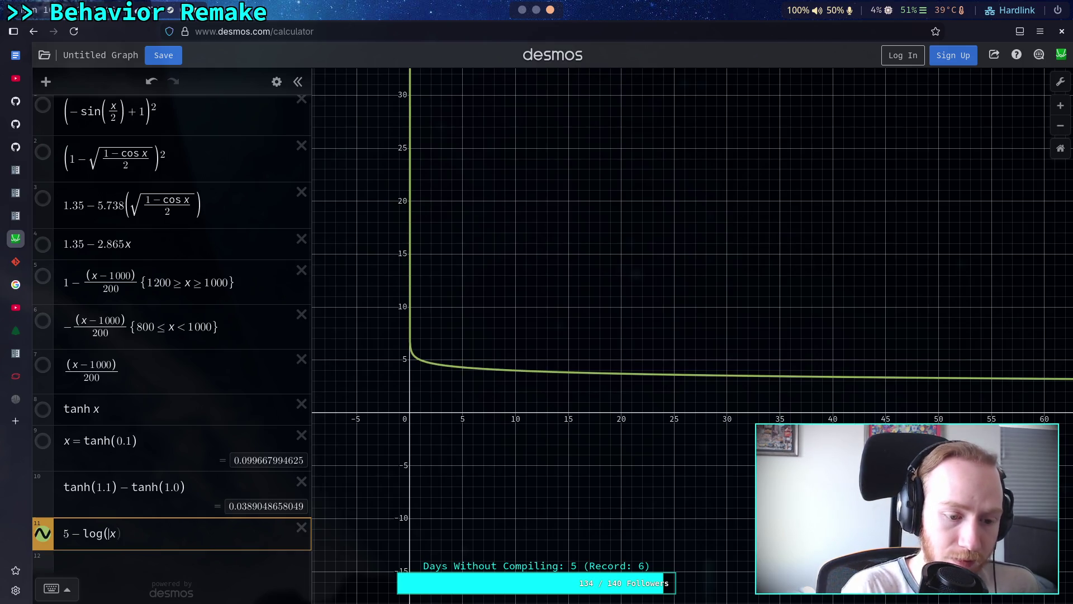
text(+ 1)
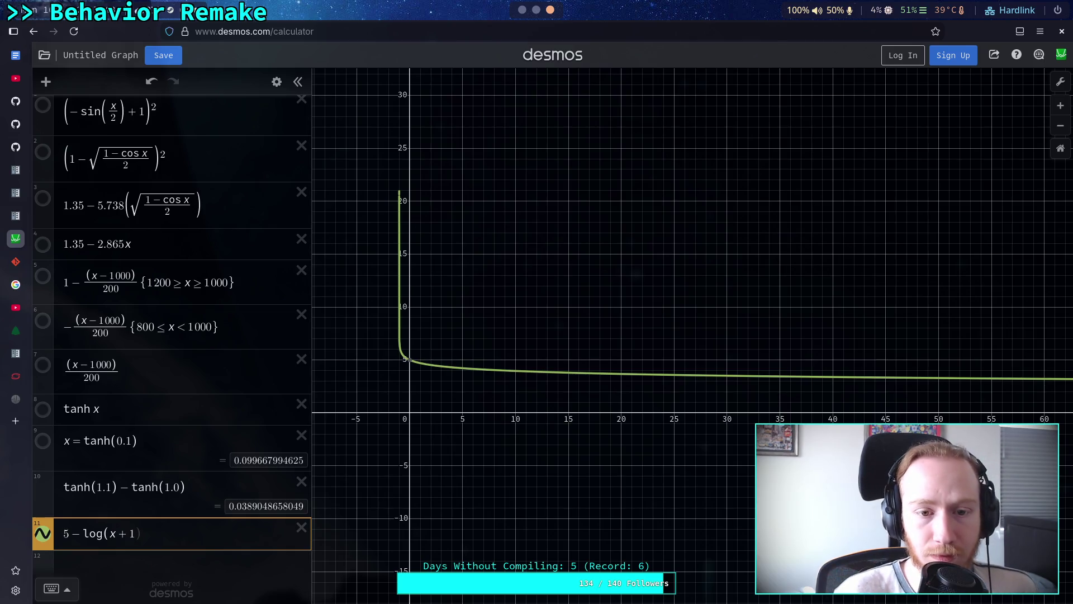
mouse_move(412, 363)
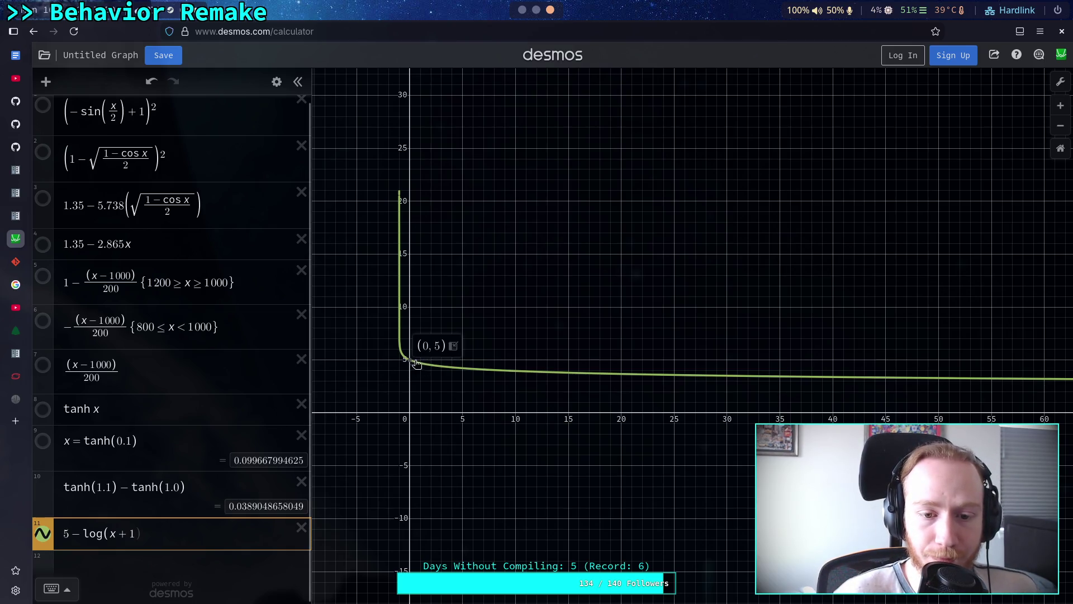
text())
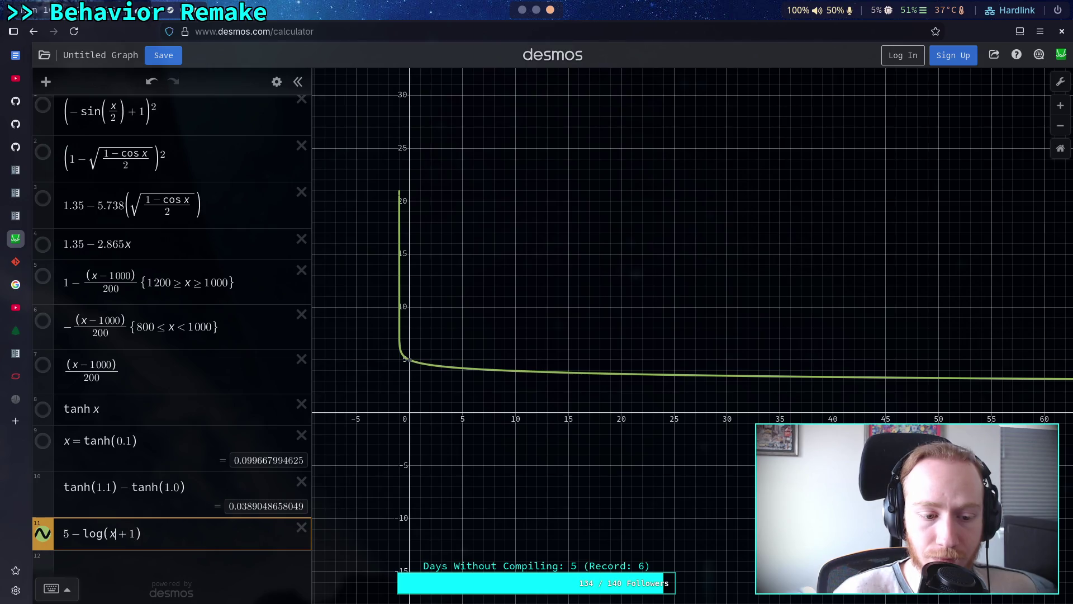
Try log coefficients 2 and 6, settle on 5 − 3 log(x + 1), and read a point on the curve
key(Left)
text(2)
key(BackSpace)
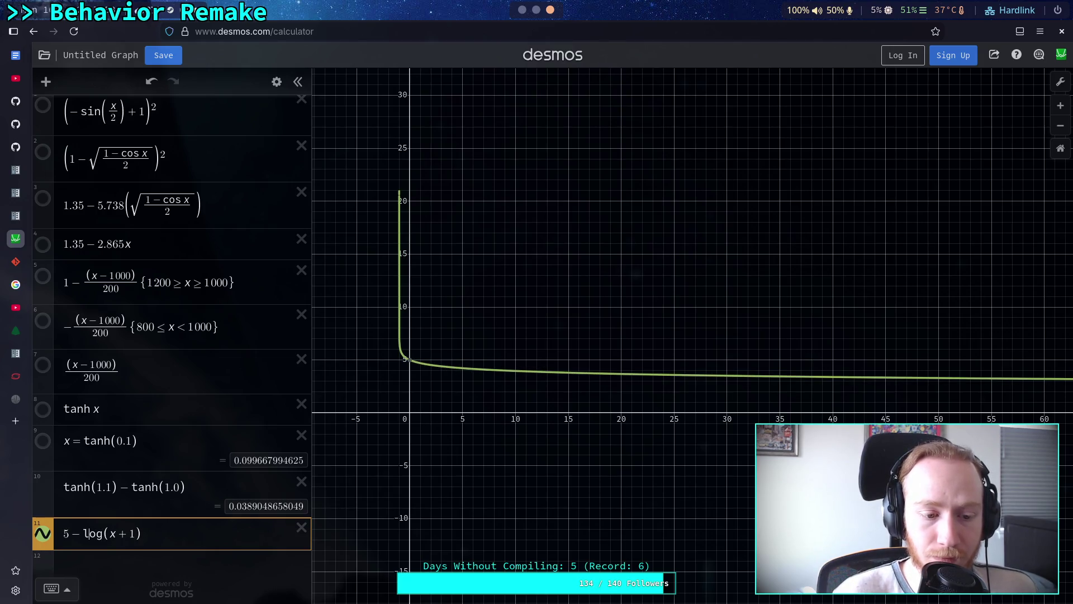
text(2)
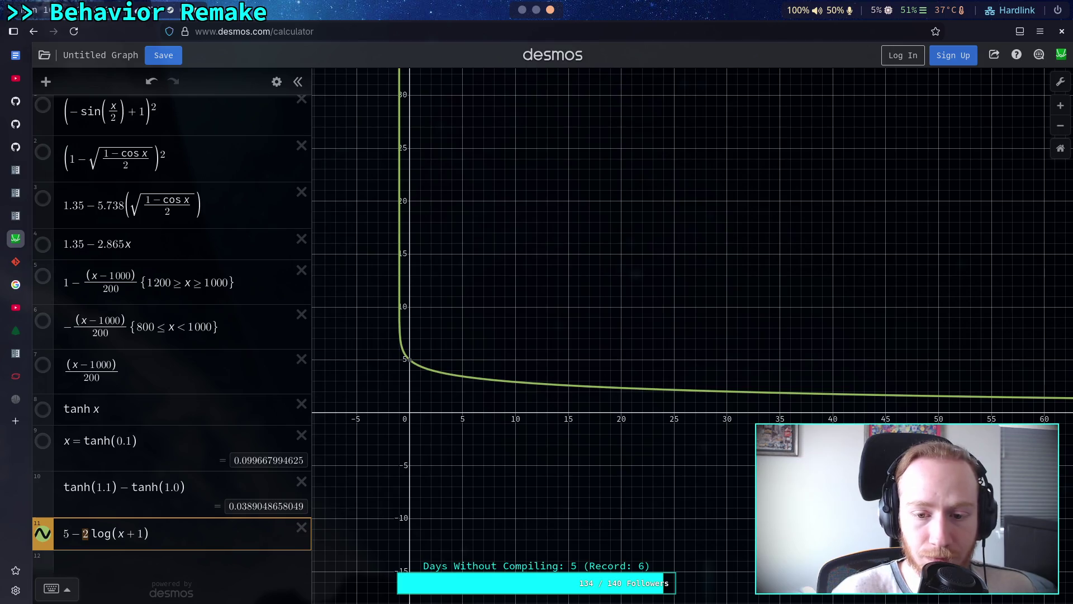
key(BackSpace)
text(6)
key(BackSpace)
text(5 − )
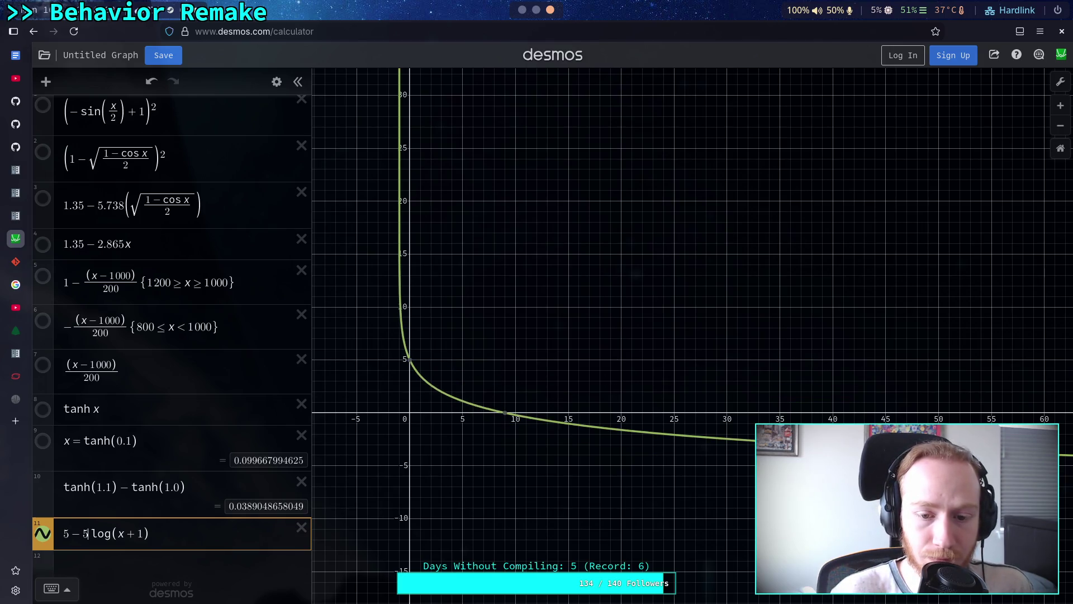
text(3)
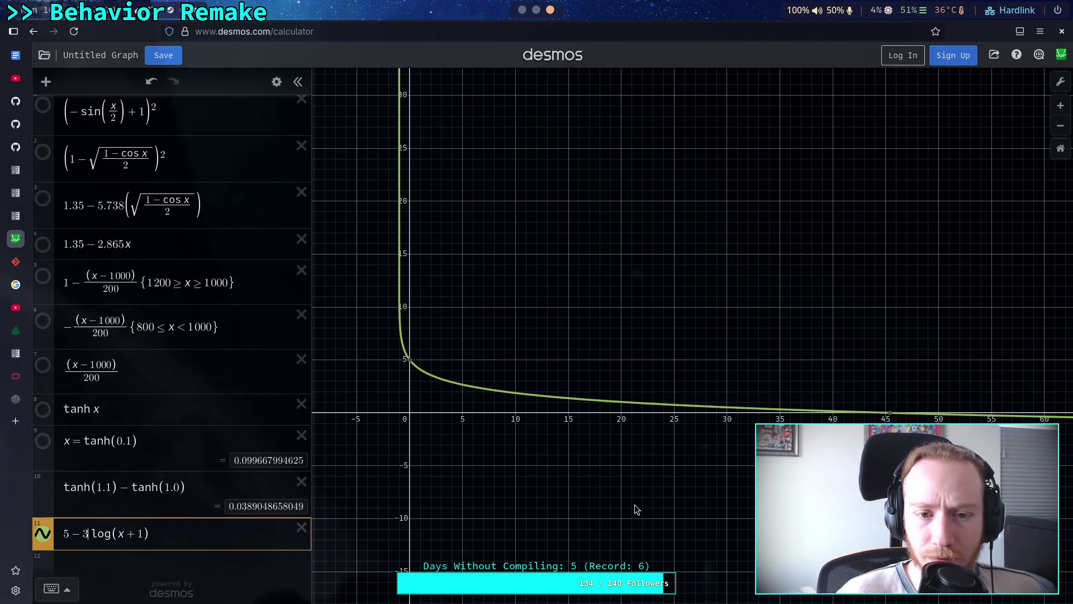
mouse_move(752, 503)
mouse_down()
mouse_move(474, 480)
mouse_move(508, 479)
mouse_move(620, 522)
mouse_move(568, 505)
mouse_move(725, 506)
mouse_up()
mouse_move(625, 508)
mouse_down()
mouse_move(683, 510)
mouse_move(649, 511)
mouse_up()
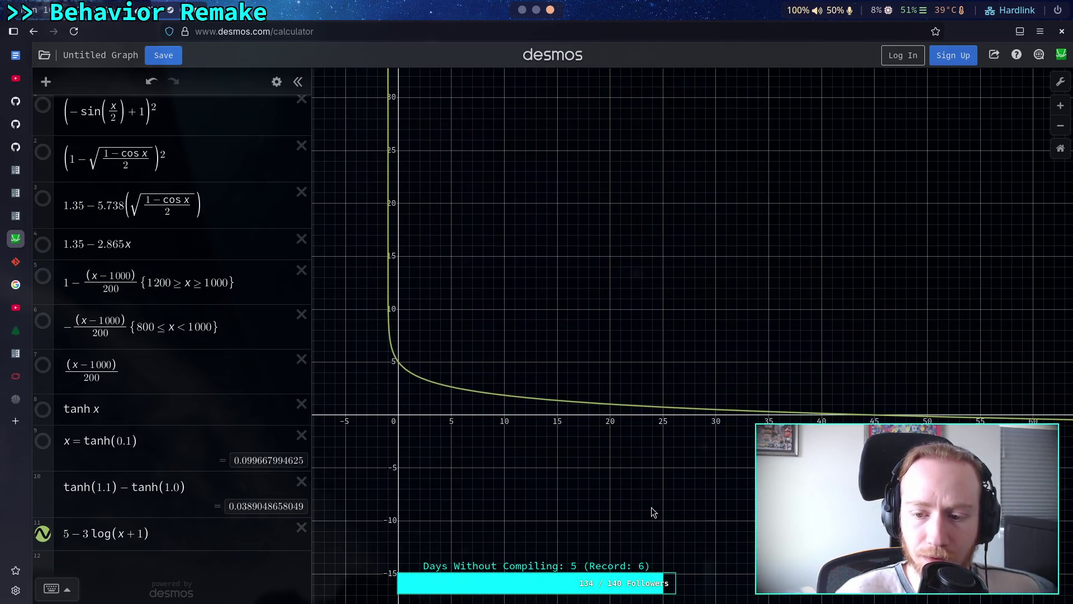
click(875, 416)
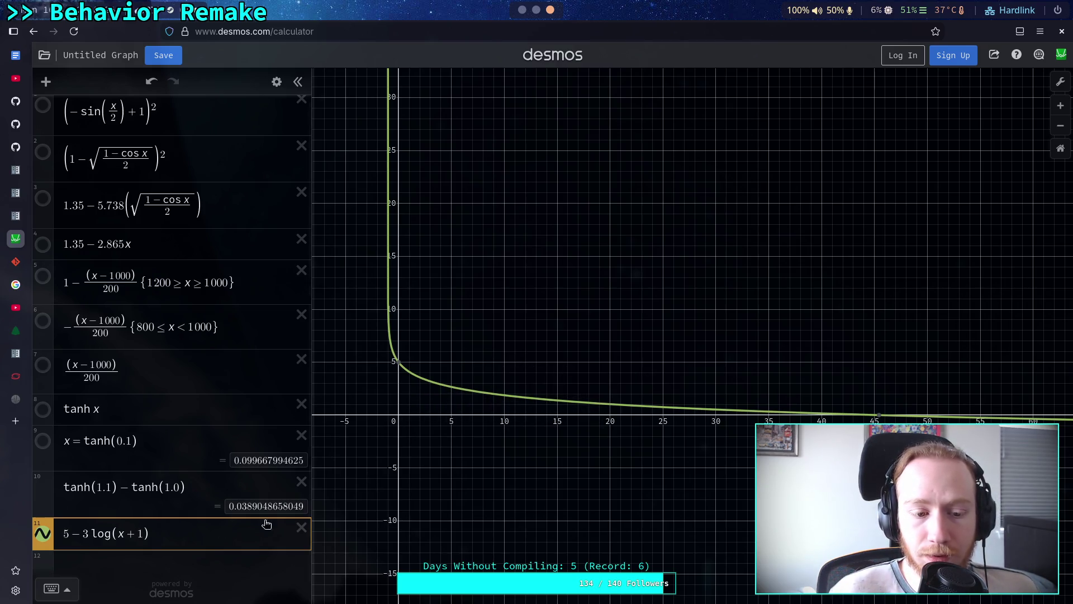
Select the 3 log(x + 1) term and wrap it in parentheses
drag(152, 533, 116, 533)
key(shift+Left)
key(shift+Left)
key(shift+Left)
key(shift+Right)
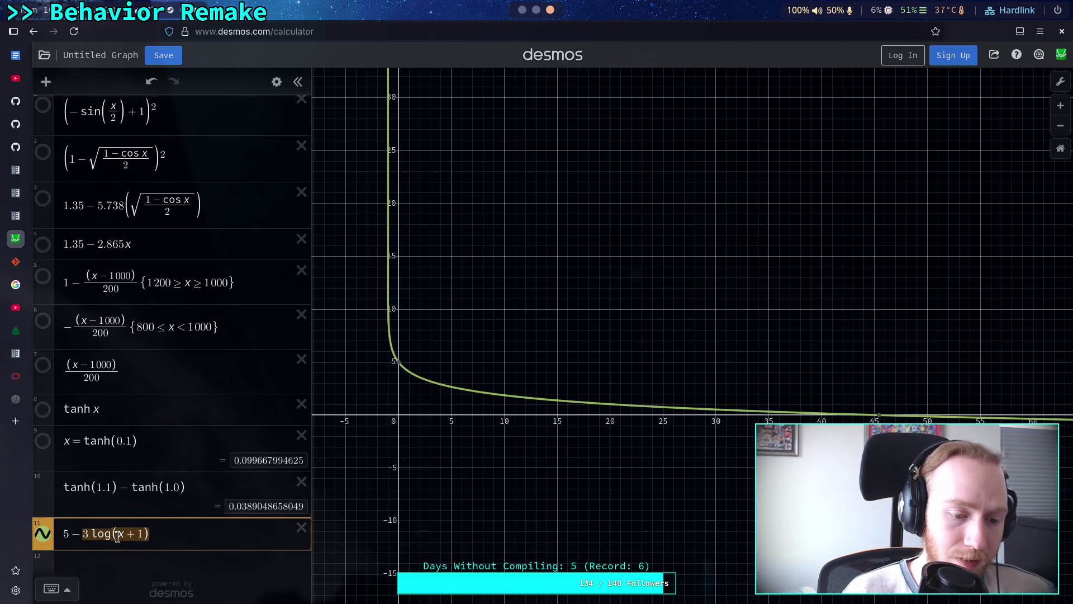
text(()
key(Delete)
key(Delete)
key(Delete)
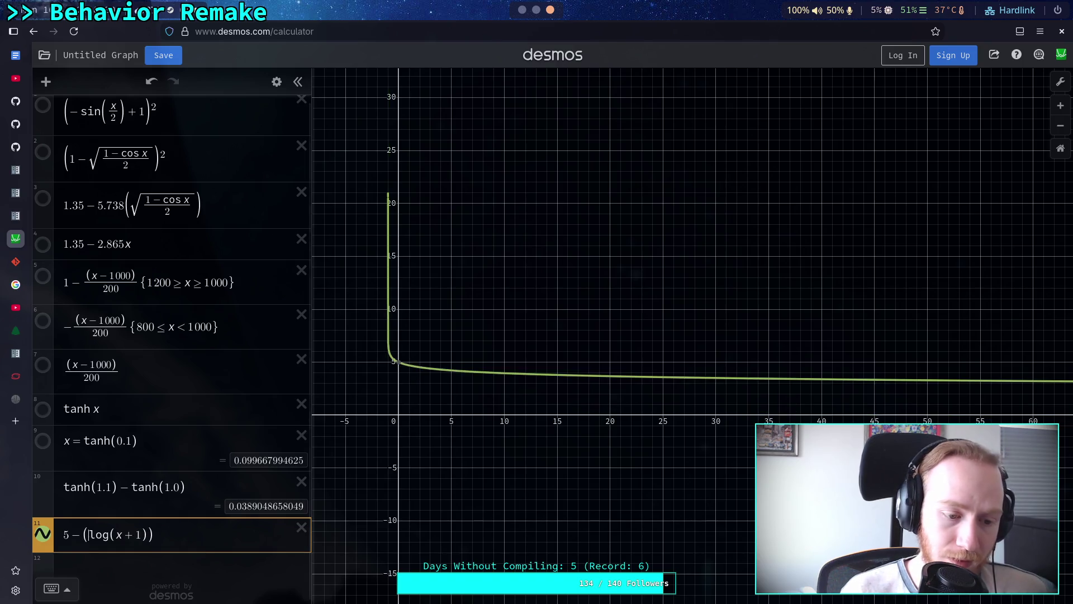
Turn expression 11's term into a fraction over x+1
key(BackSpace)
text(1/x)
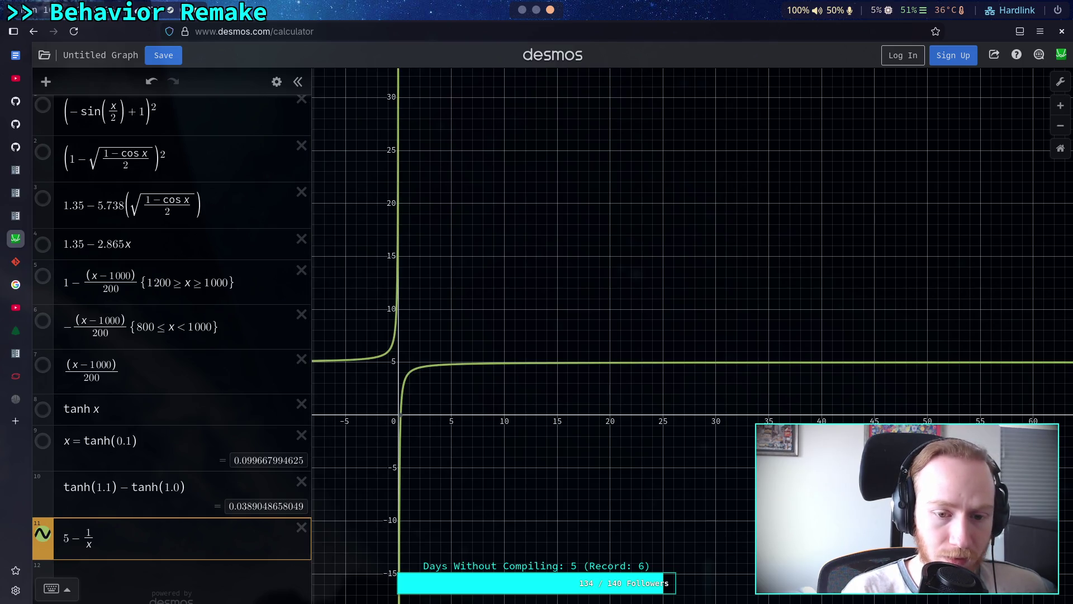
text(+1)
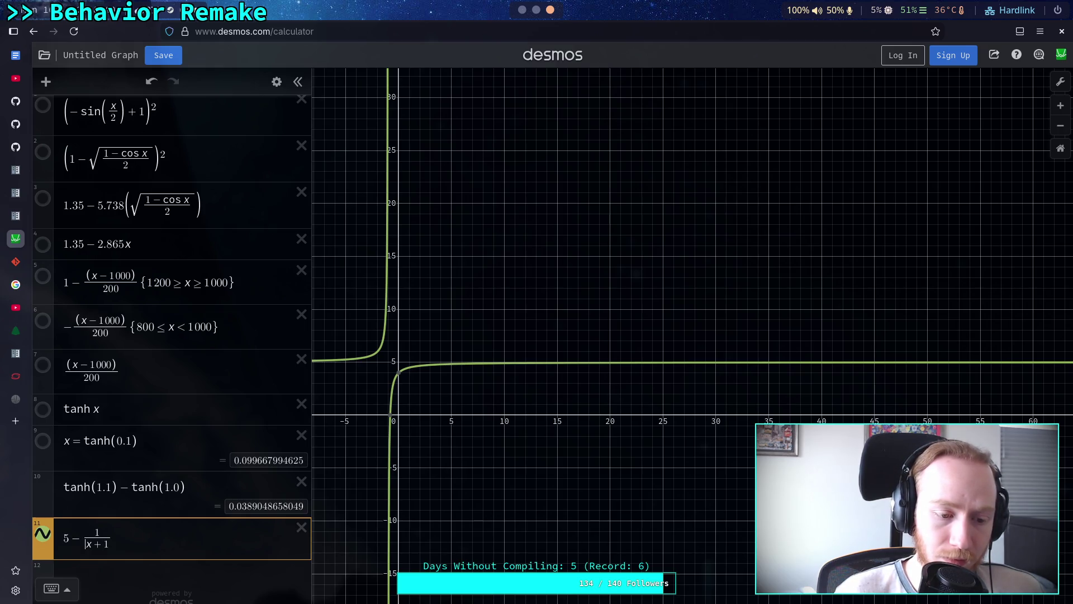
click(75, 538)
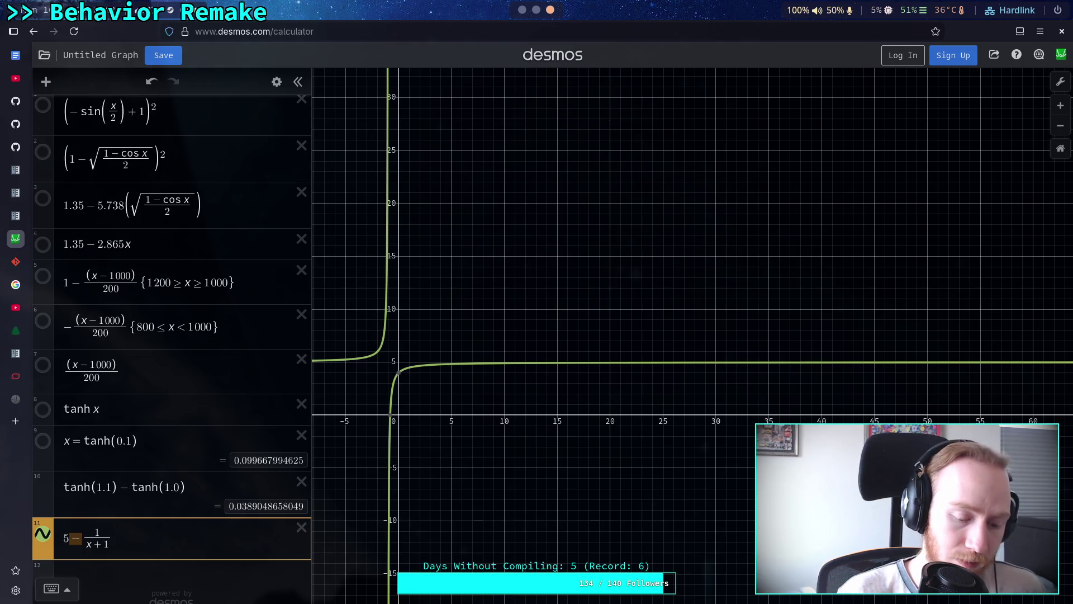
text(+)
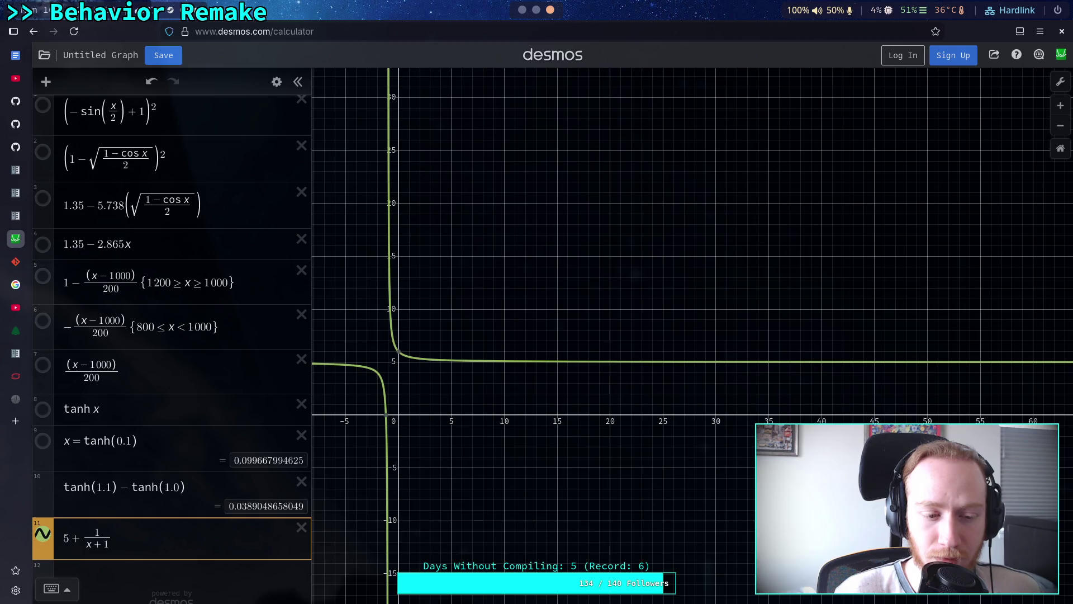
Try numerators 2, 3, 4 and 6 for the fraction in expression 11
text(2)
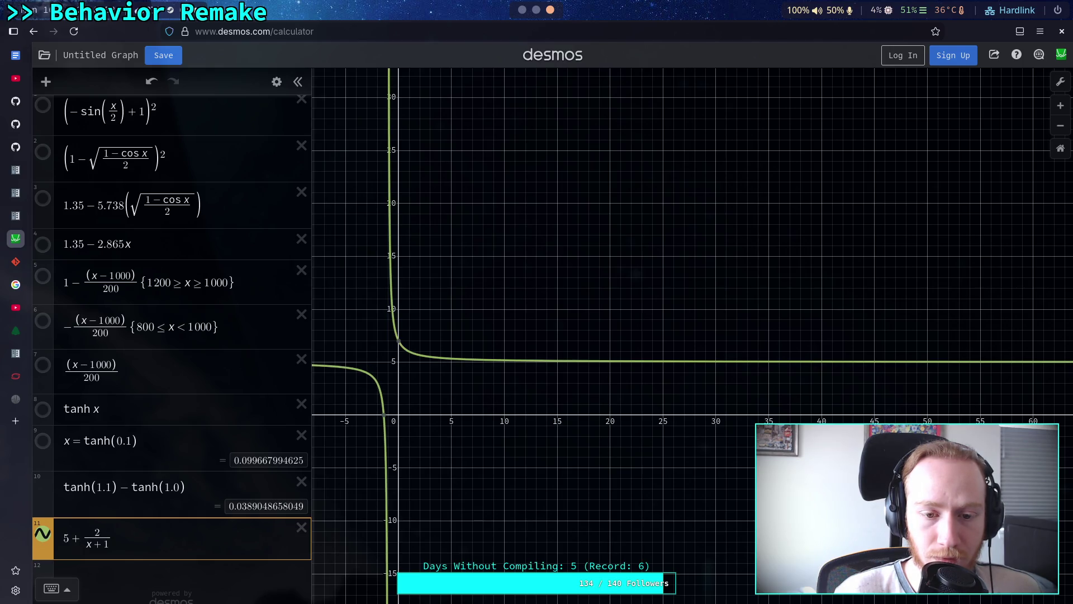
key(BackSpace)
text(3)
key(BackSpace)
text(4)
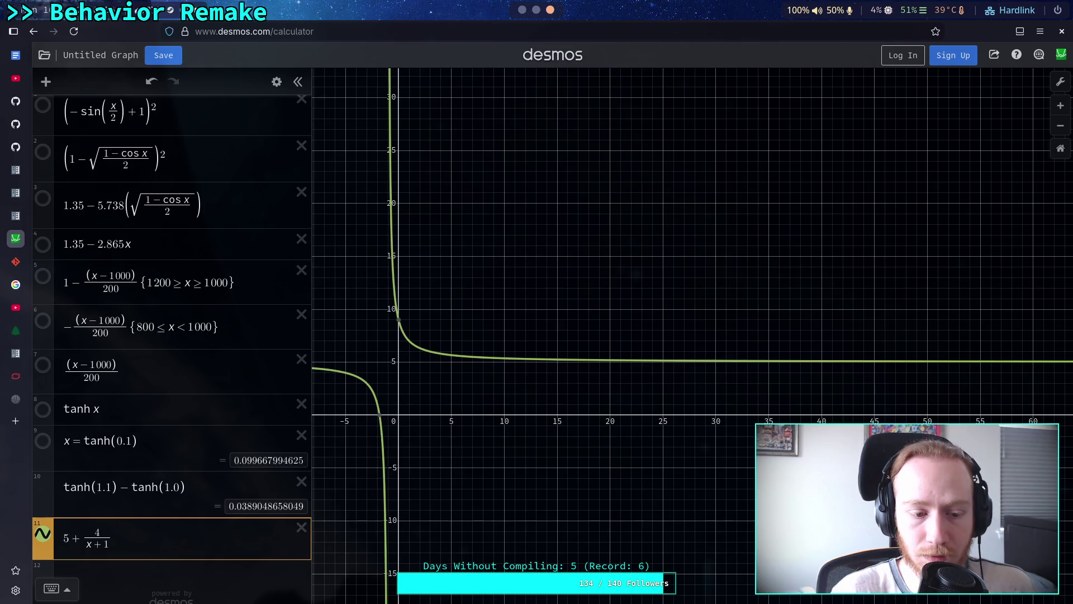
key(BackSpace)
text(6)
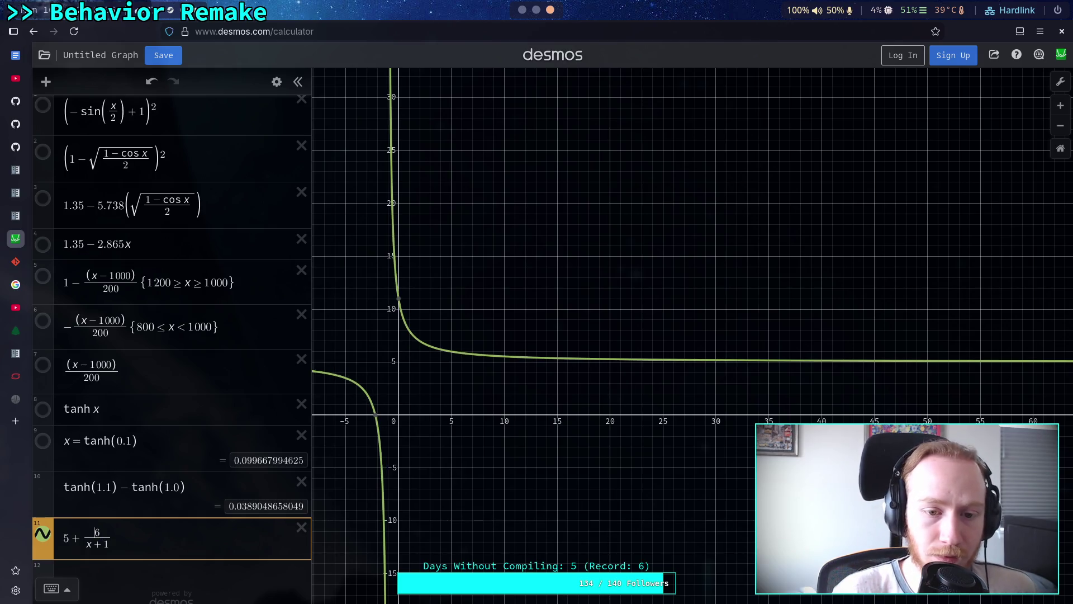
Test minus signs in expression 11, then keep the plus and the x+1 denominator
double_click(76, 538)
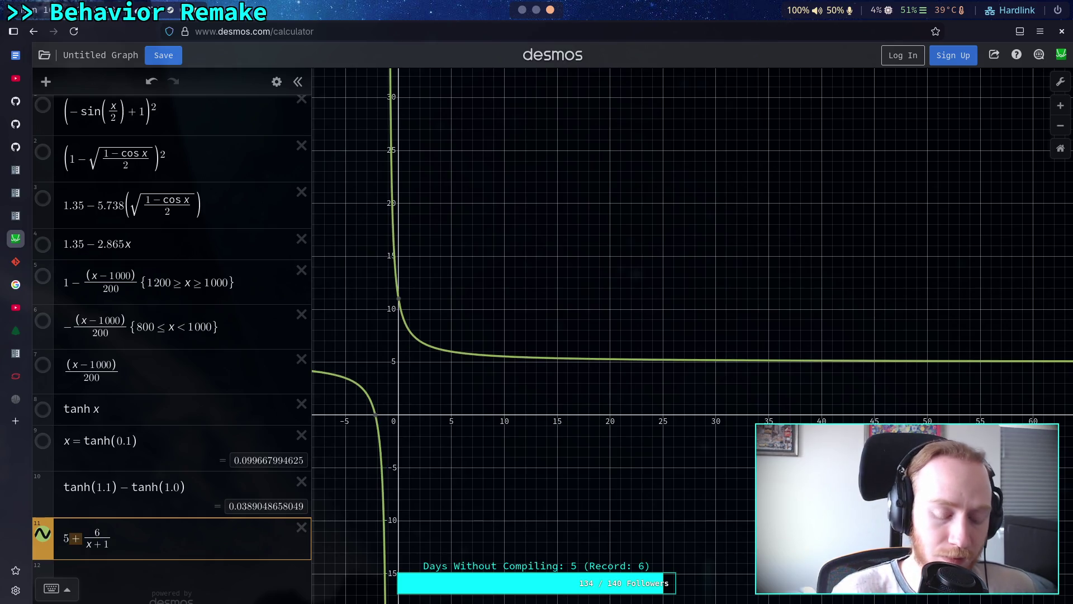
text(-)
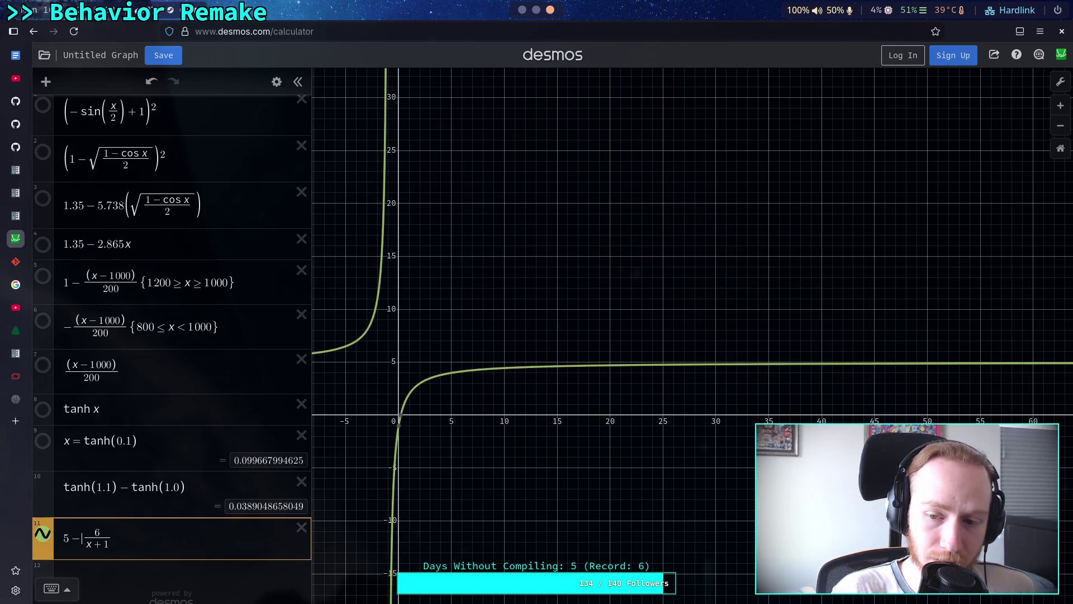
key(BackSpace)
text(+)
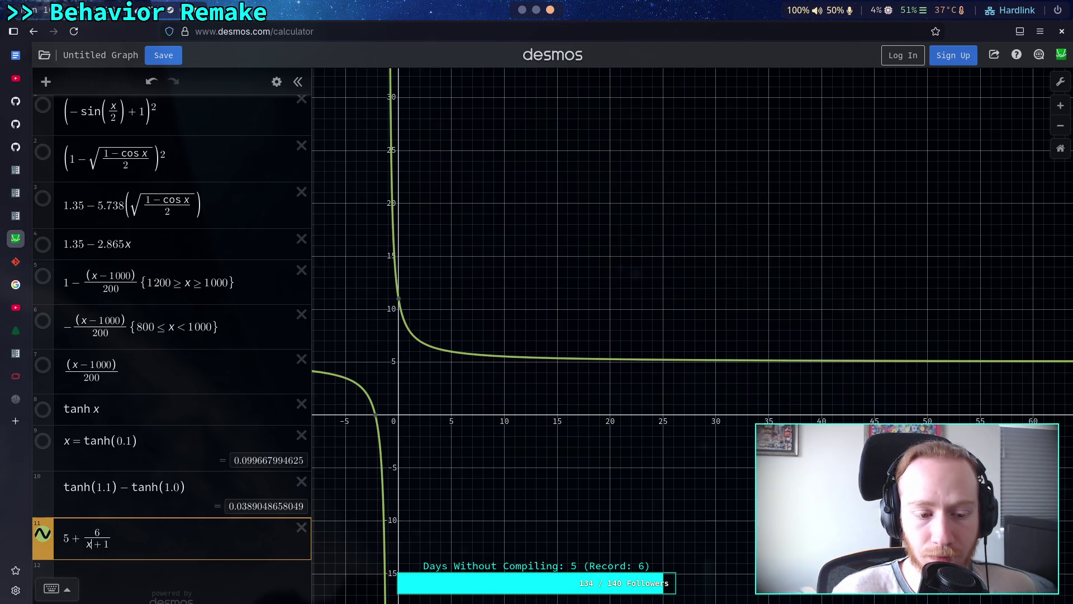
key(shift+Right)
text(-)
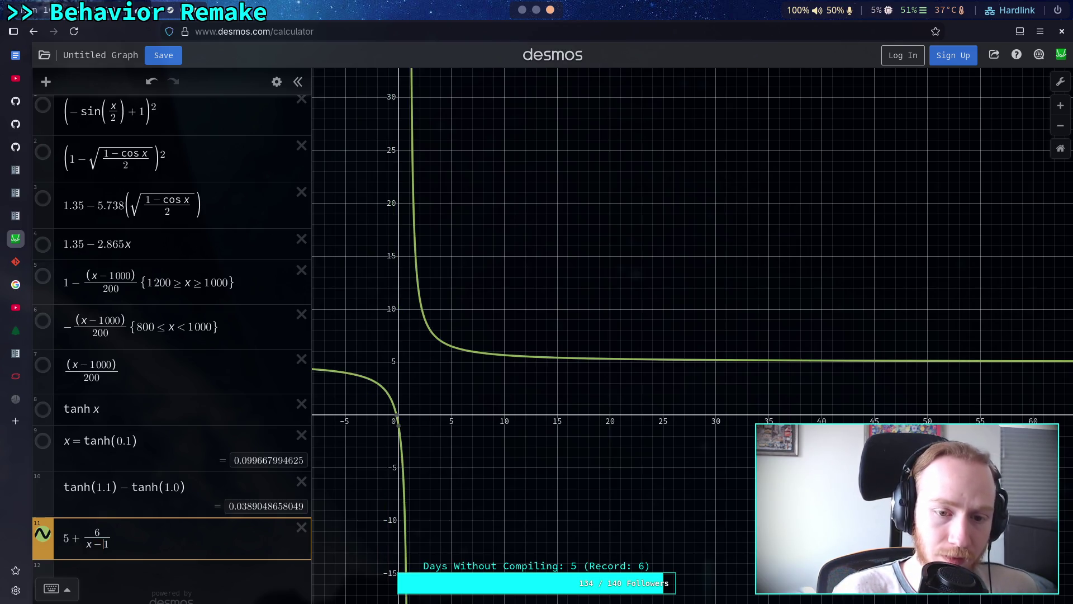
key(BackSpace)
text(+)
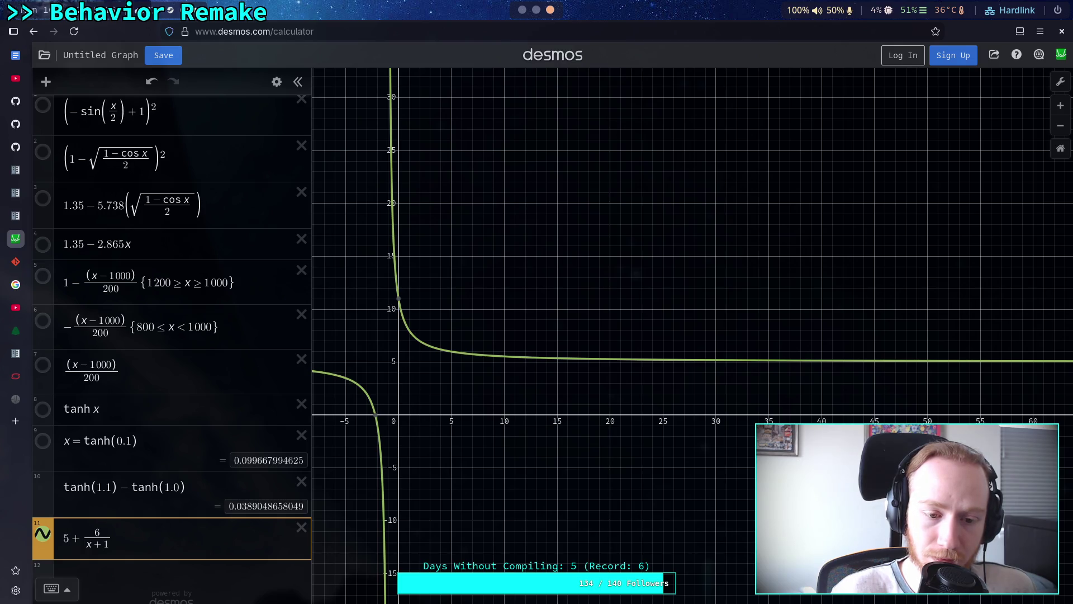
Replace the constant 5 with 0 and try 5/2 as the numerator
key(shift+Right)
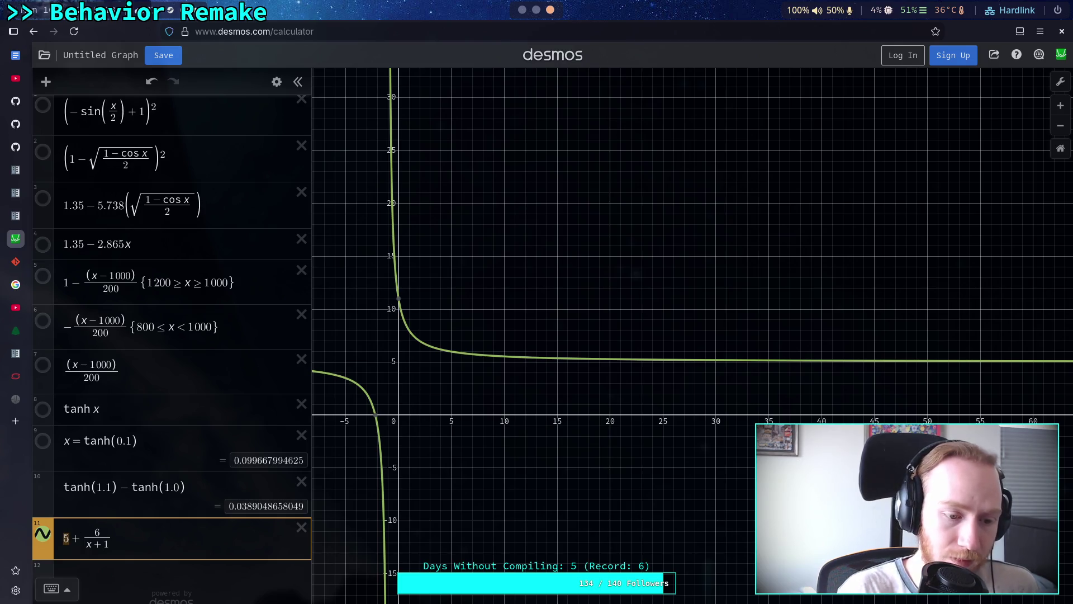
text(0)
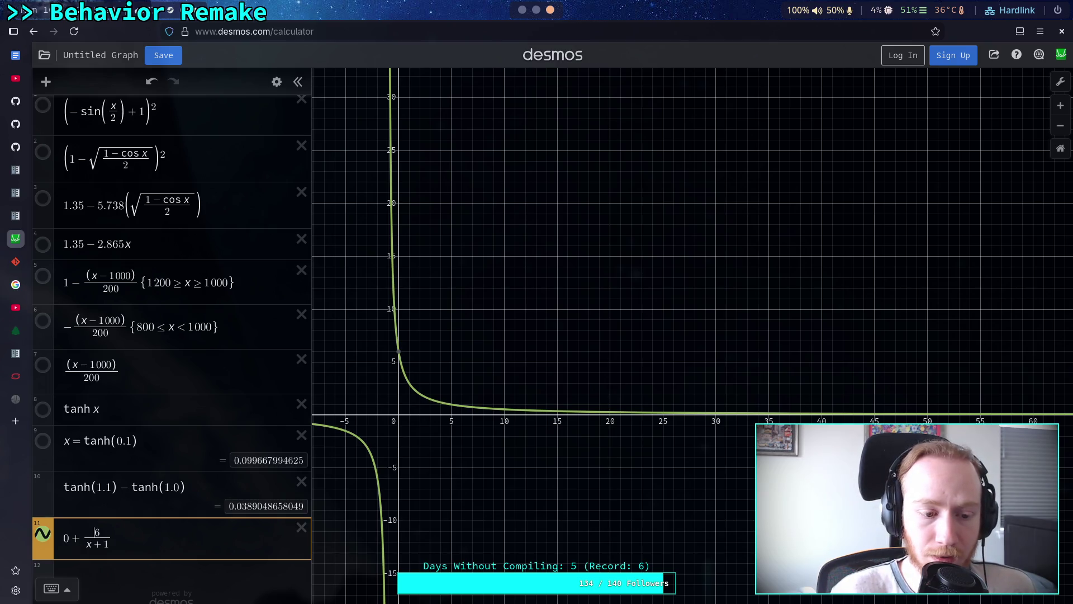
key(BackSpace)
text(5/()
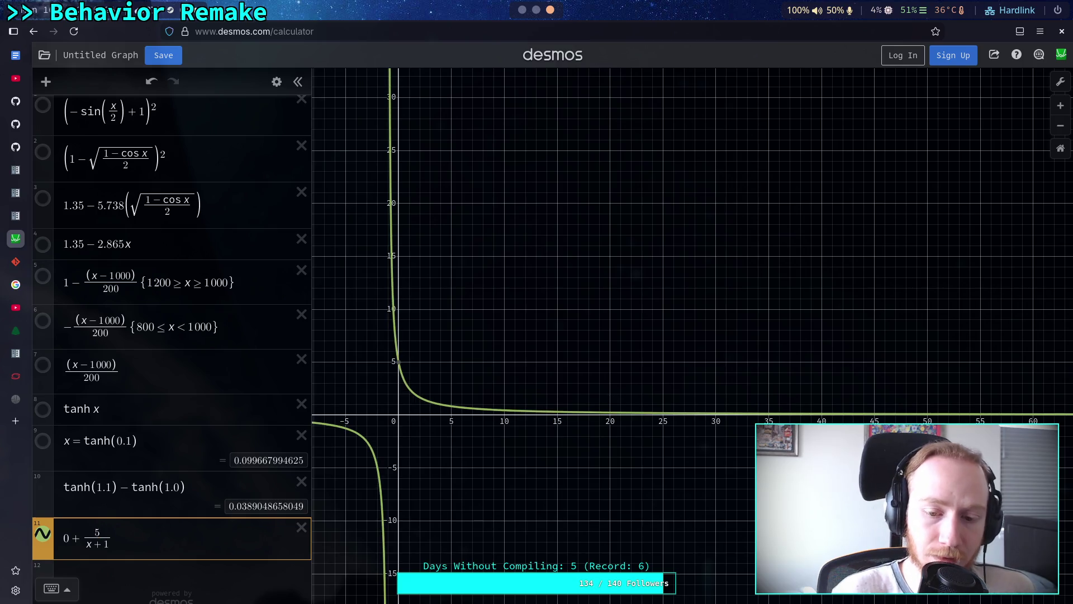
text(2)
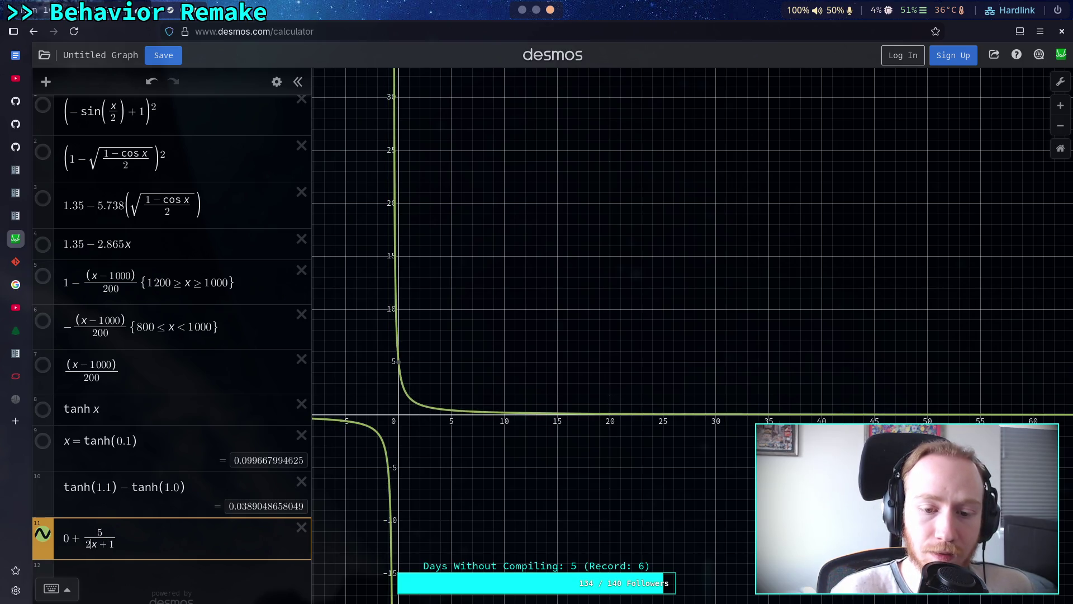
key(BackSpace)
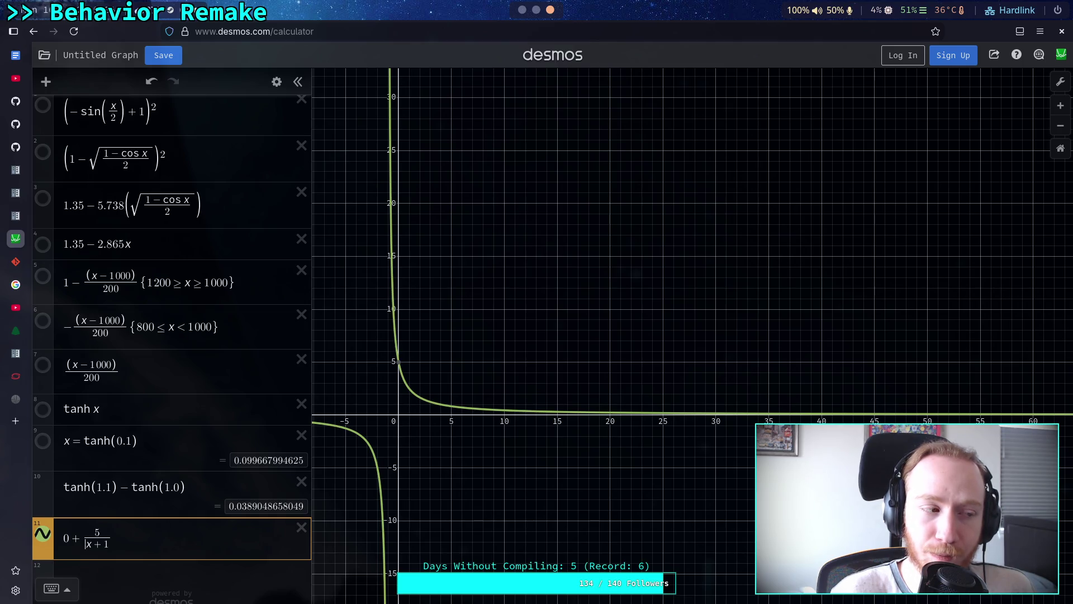
text(2)
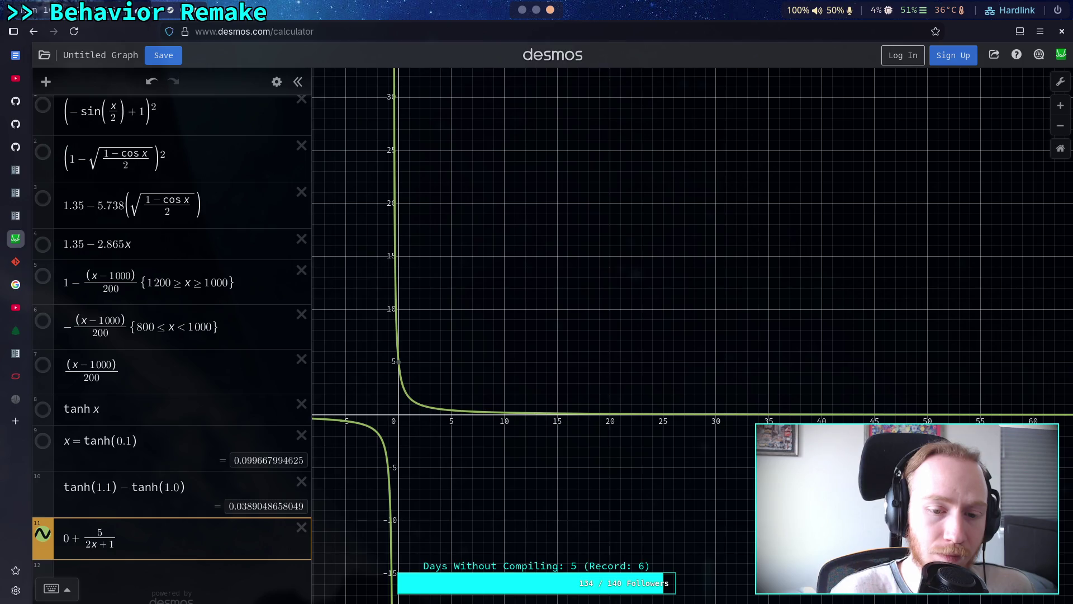
key(BackSpace)
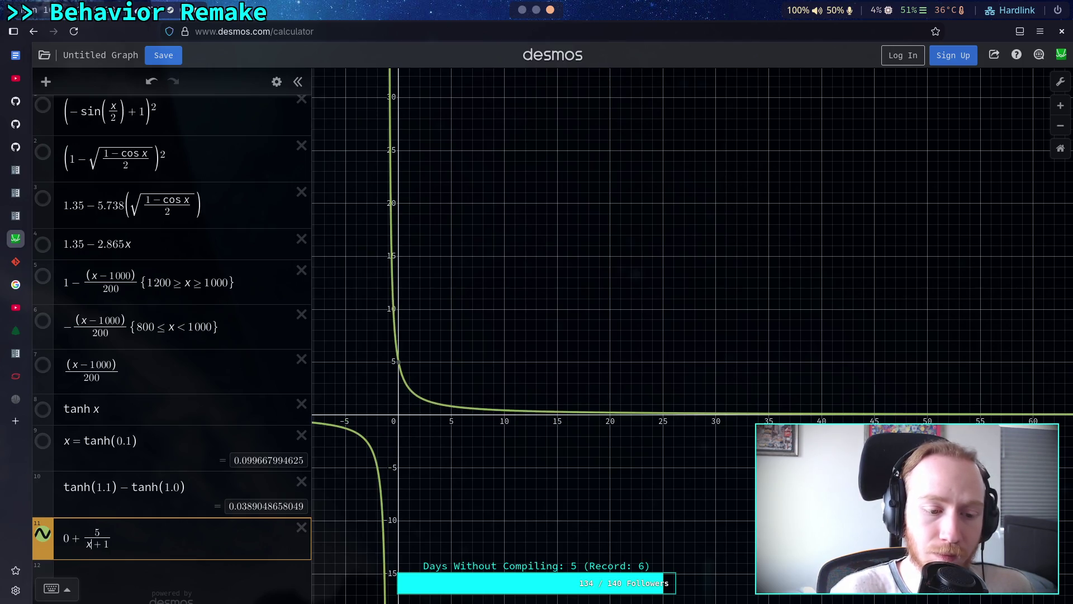
Try a numerator of 10, then settle on 2·2.5 over x+1
key(BackSpace)
text(10)
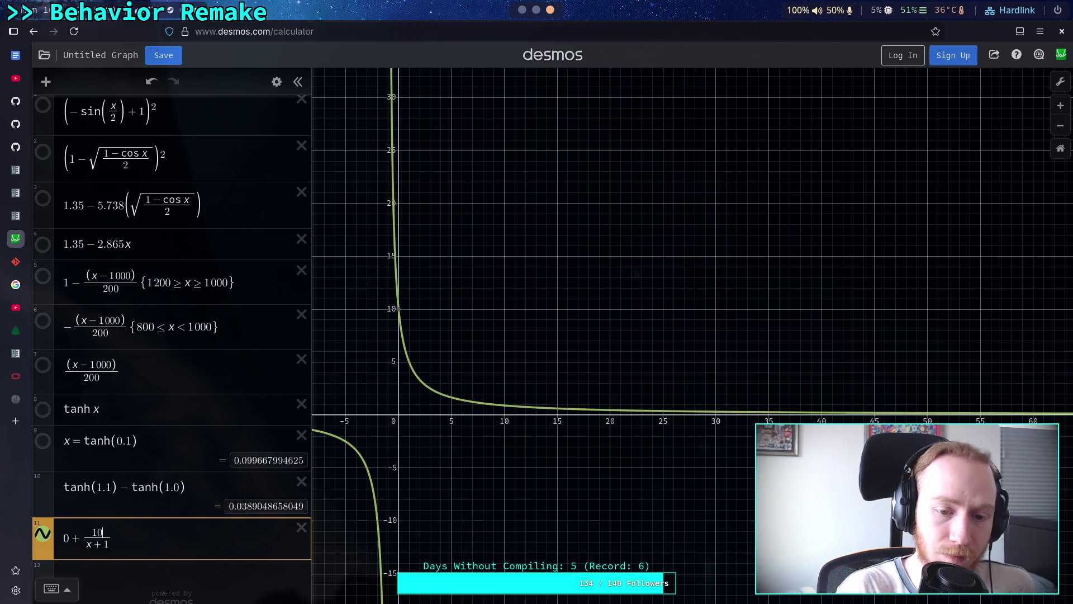
key(shift+Left)
text(5)
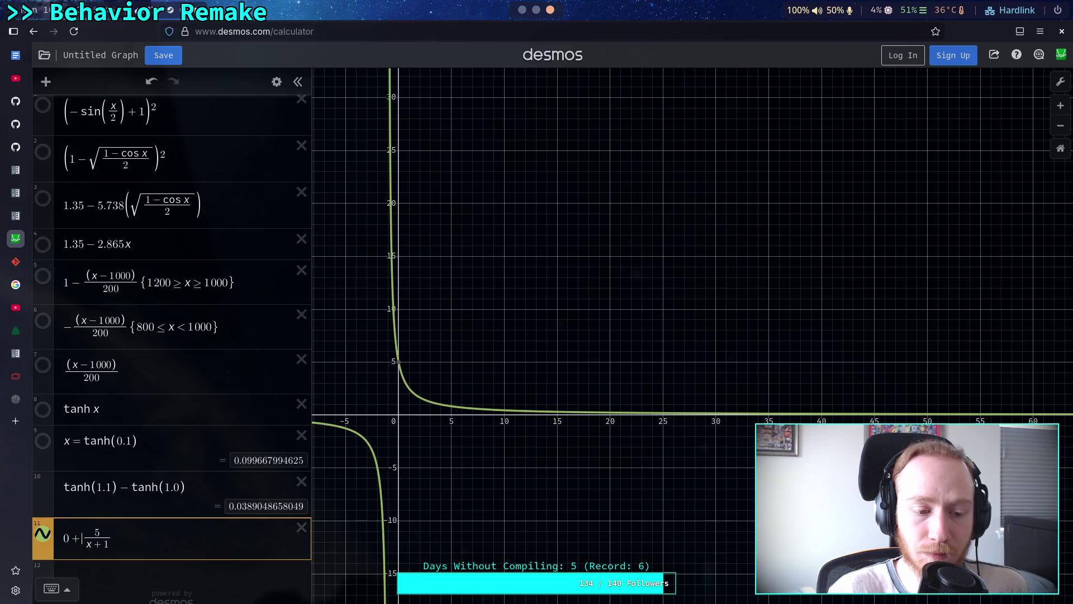
text(2)
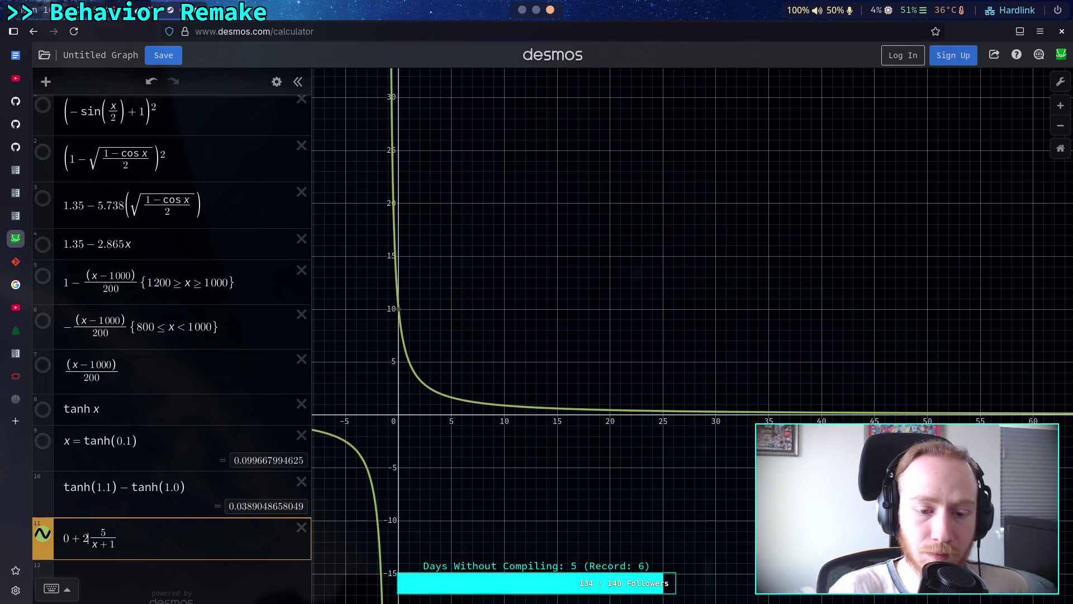
key(BackSpace)
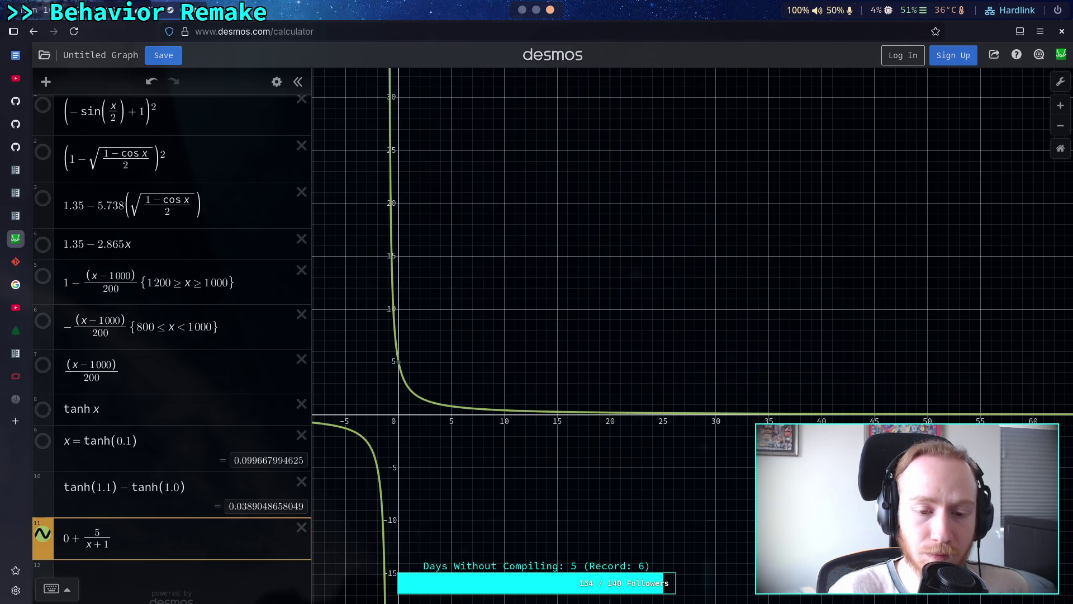
text(2)
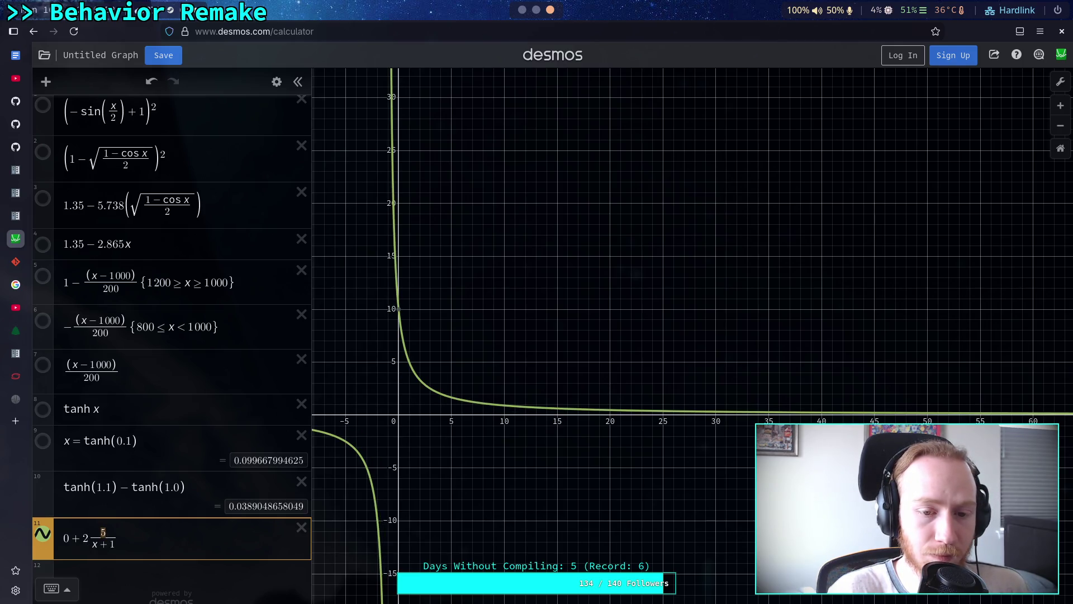
text(2.5)
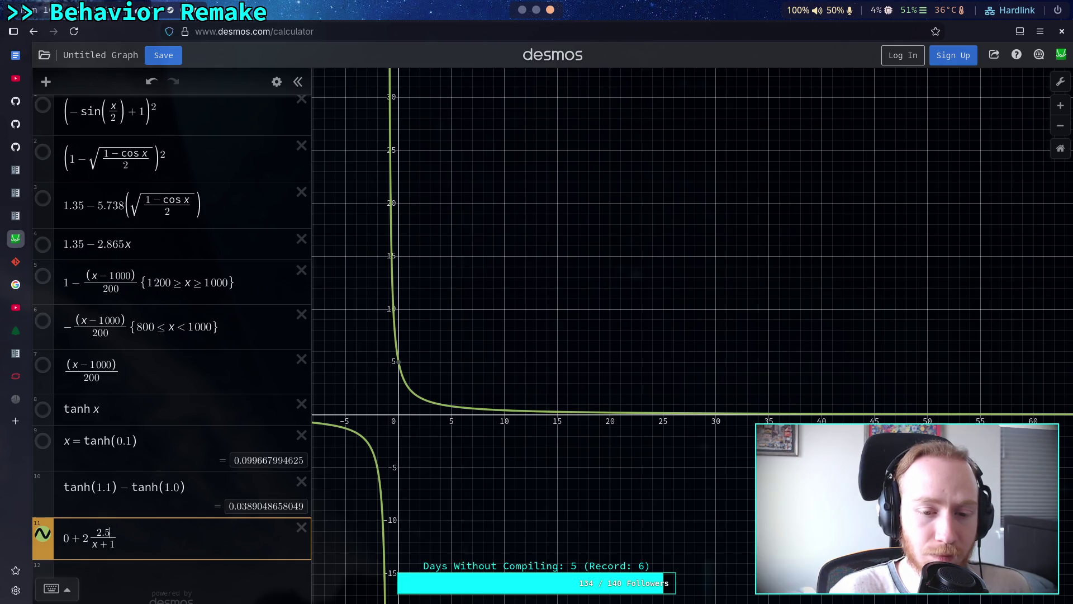
Start a new row 12 defining the slider a = 5
scroll(152, 538, down, 1)
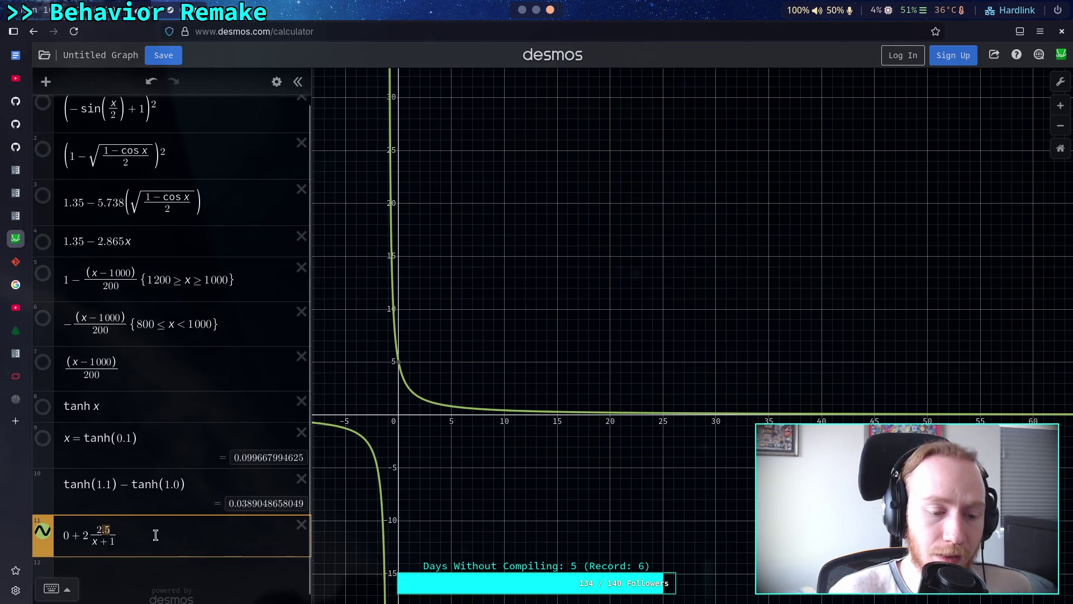
click(162, 559)
text(d)
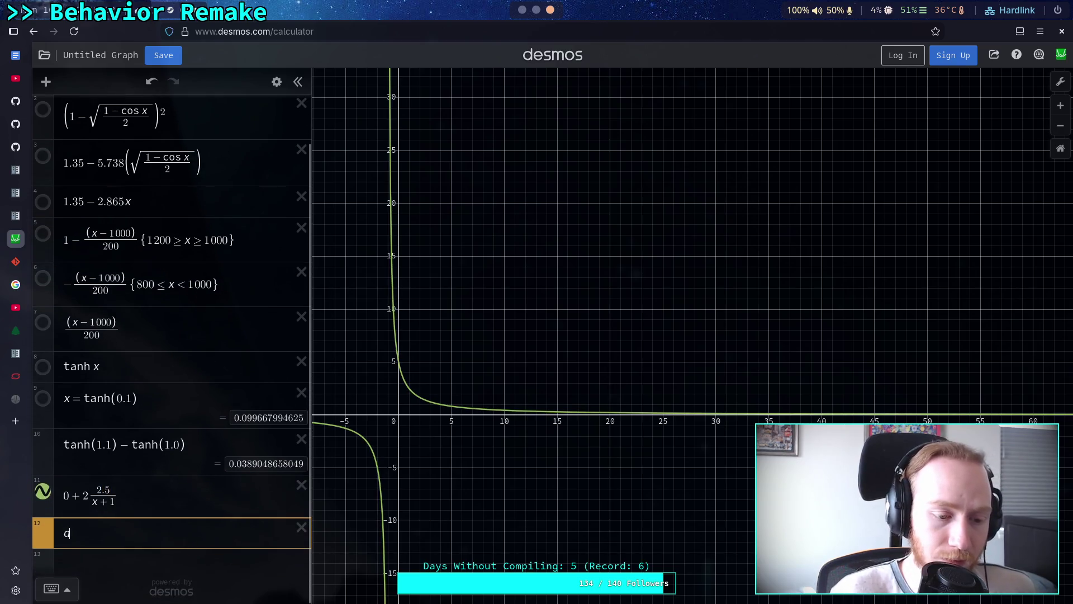
text(=)
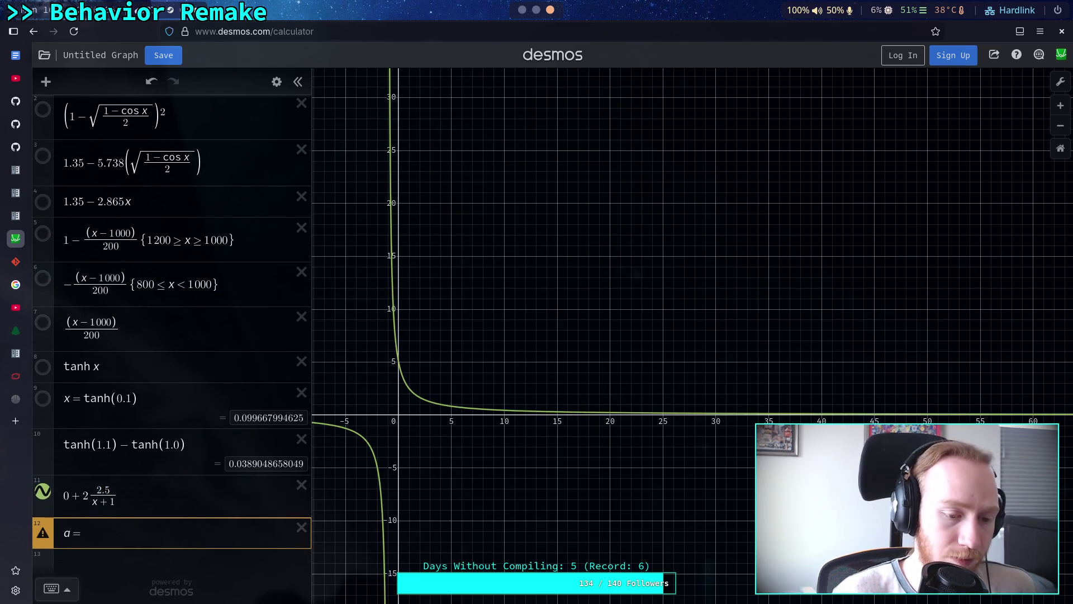
text(5)
Replace the 2 multiplier in expression 11 with a·(1/a)
key(Up)
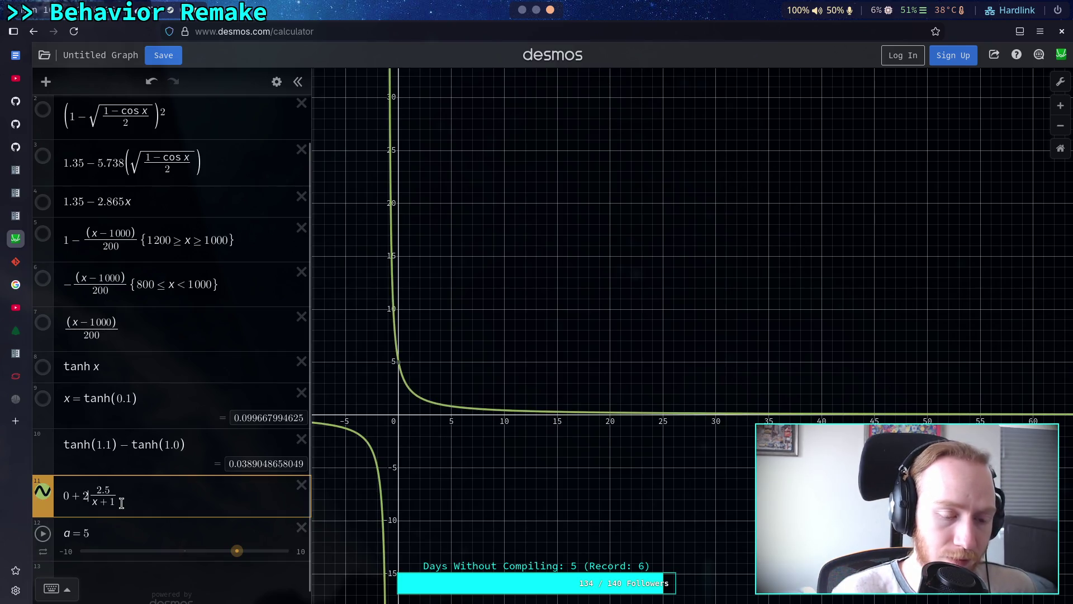
key(BackSpace)
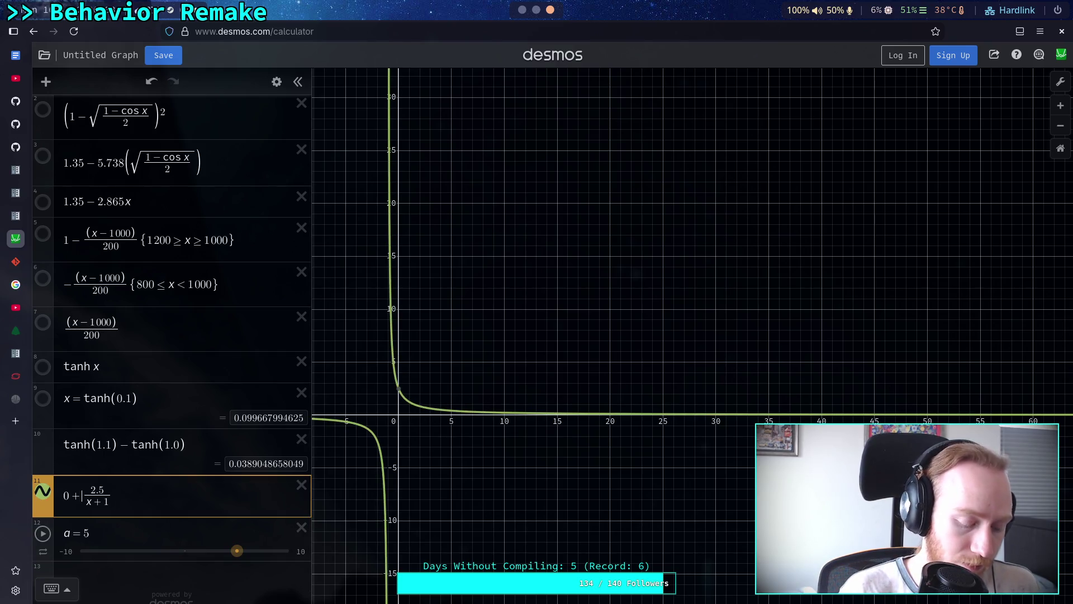
text(a()
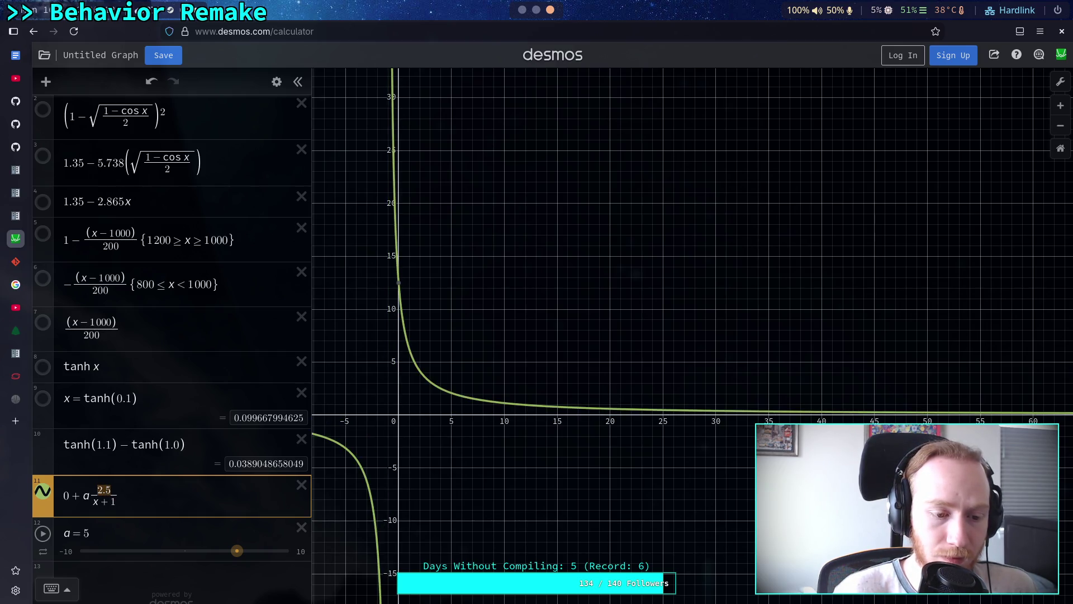
text(1/d)
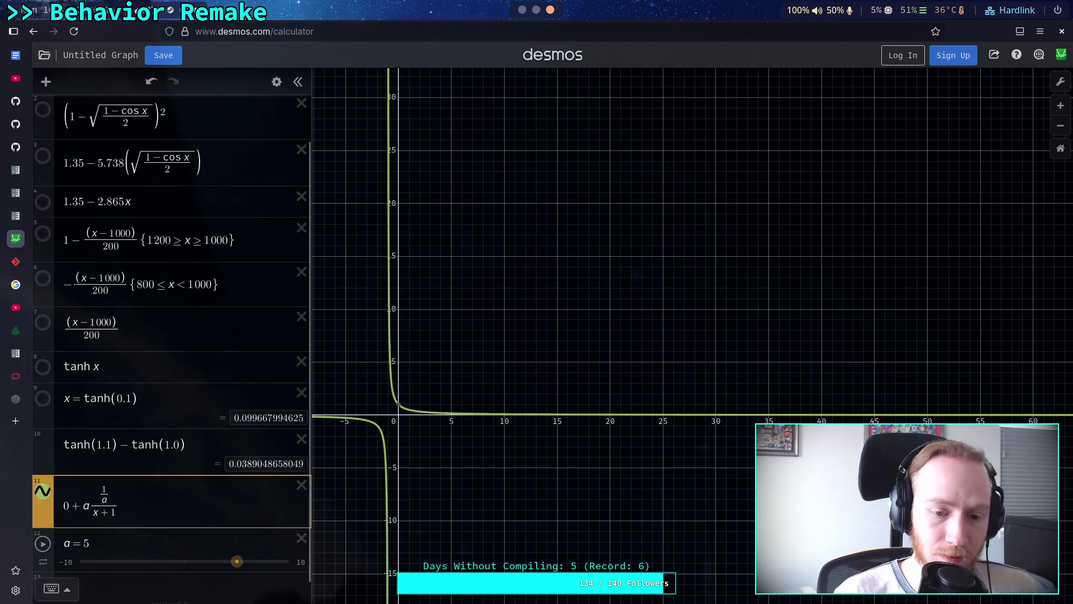
Check slider a's range limits and settle a at about 5.1
scroll(149, 503, down, 1)
click(67, 539)
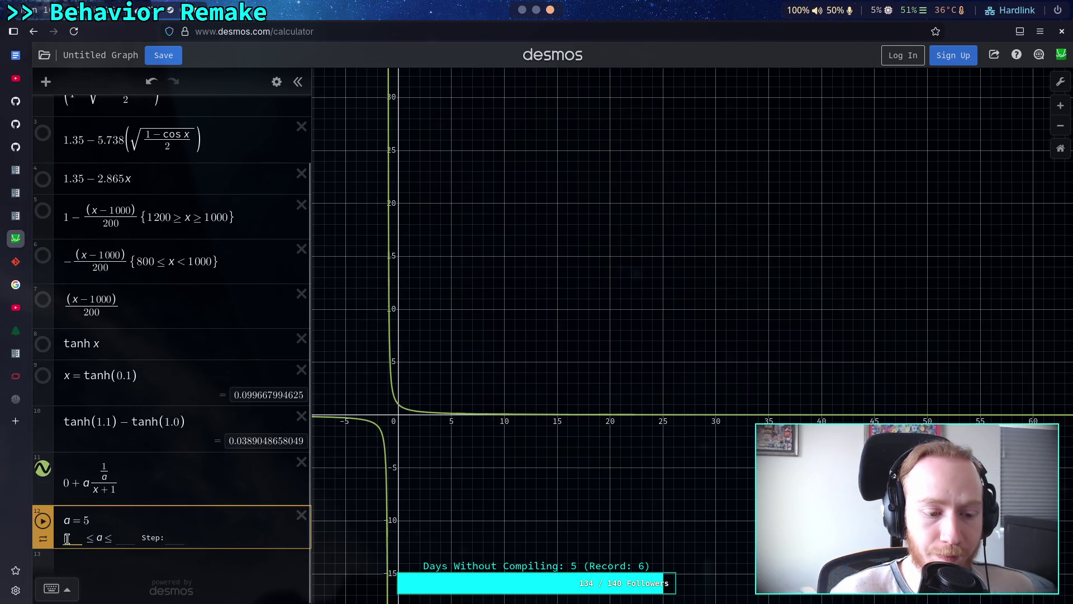
text(0)
click(105, 538)
mouse_move(106, 538)
mouse_down()
mouse_move(224, 543)
mouse_move(112, 542)
mouse_move(204, 544)
mouse_move(182, 541)
mouse_up()
click(106, 478)
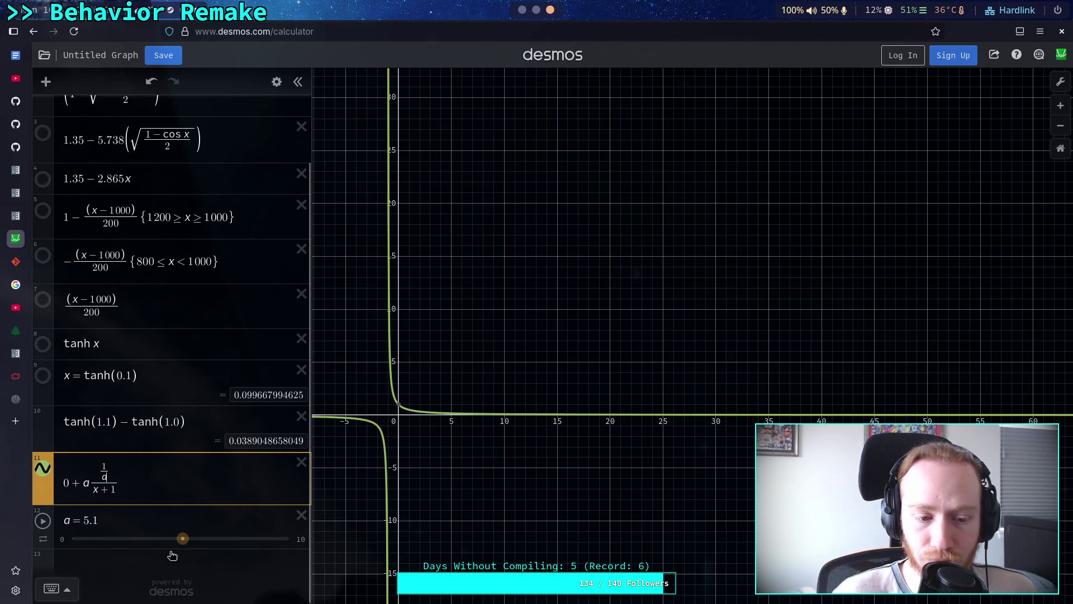
mouse_move(398, 406)
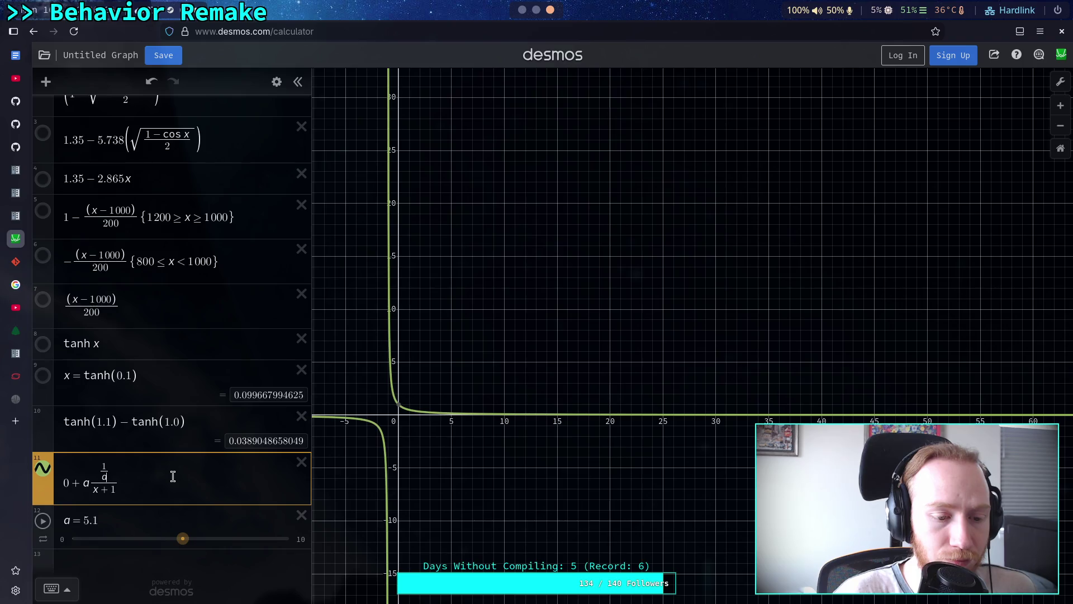
key(BackSpace)
key(BackSpace)
key(BackSpace)
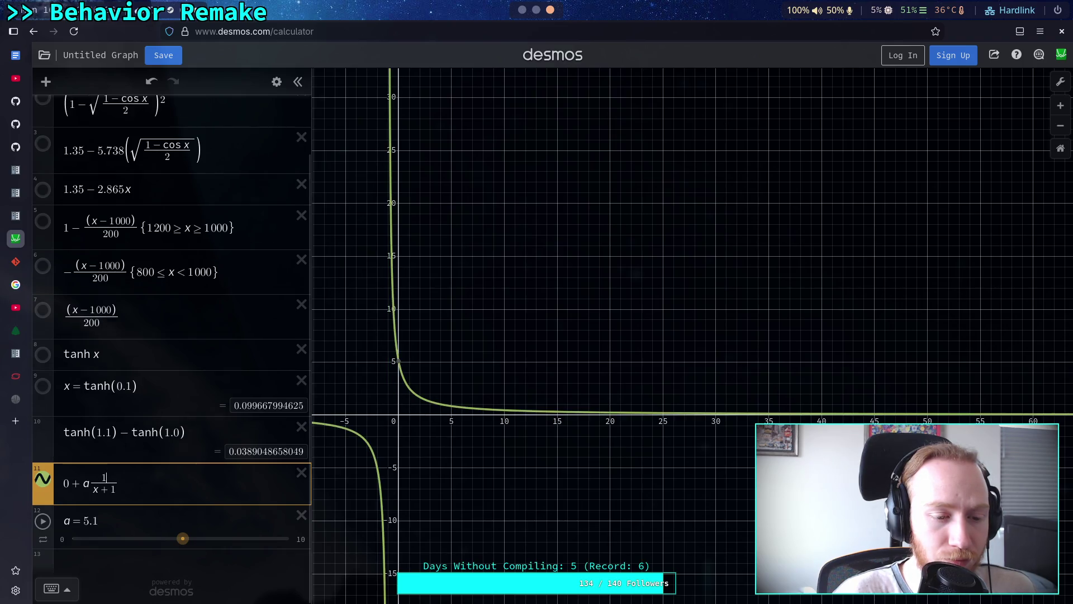
Restore the numerator to a·1 while dragging a between 3.76 and 9.44
text(a)
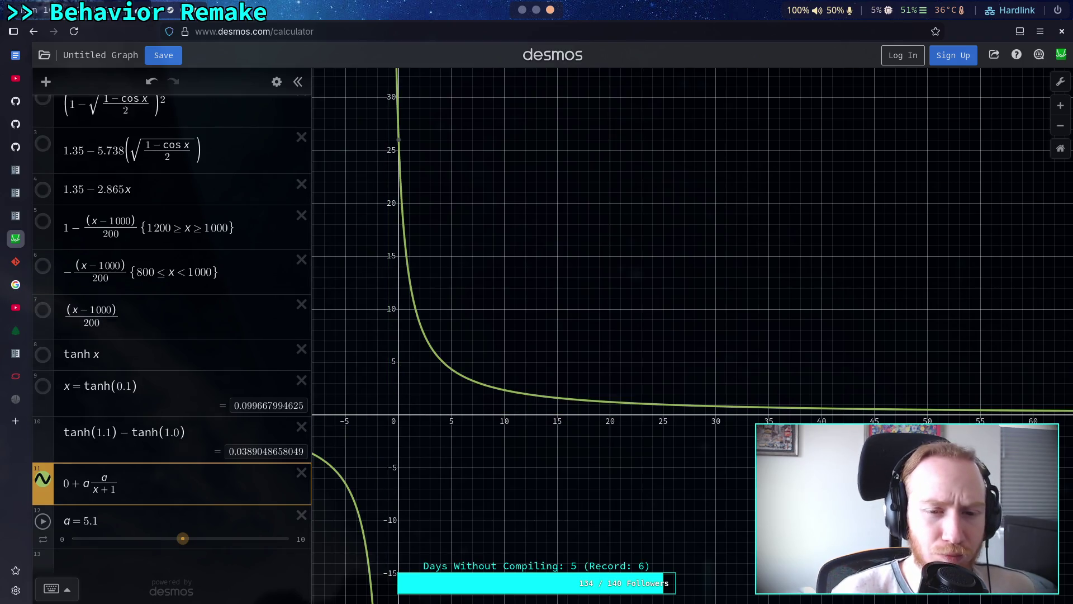
mouse_move(183, 539)
mouse_down()
mouse_move(157, 551)
mouse_move(246, 543)
mouse_up()
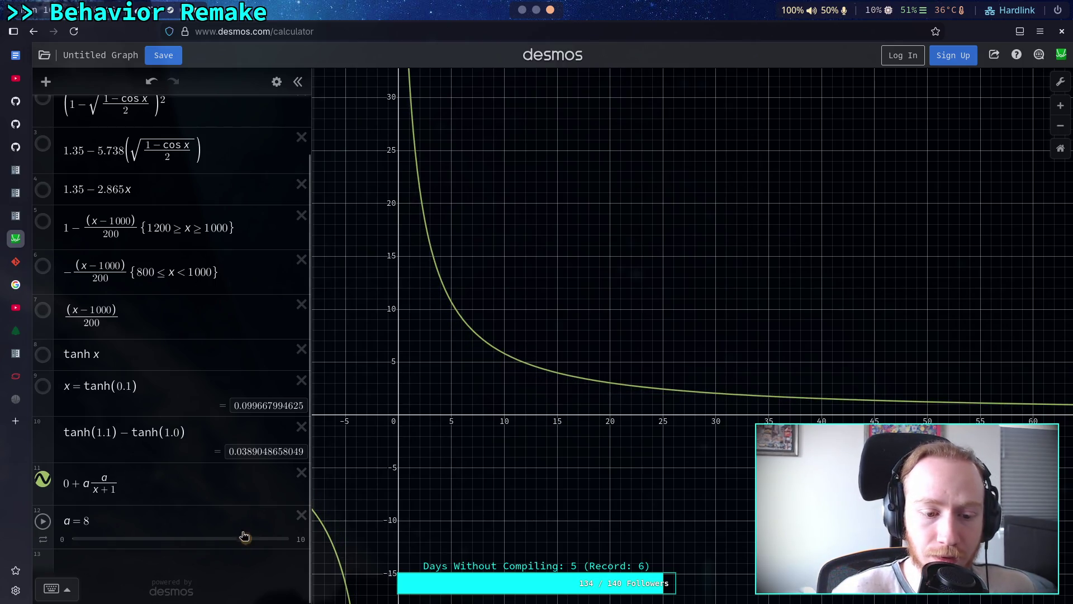
click(80, 479)
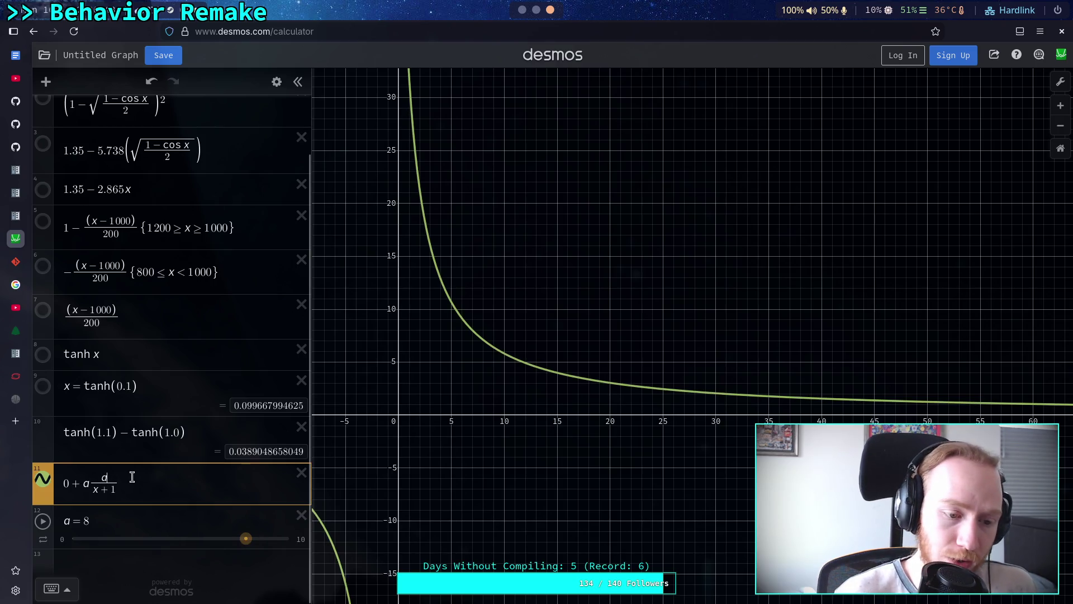
text(1)
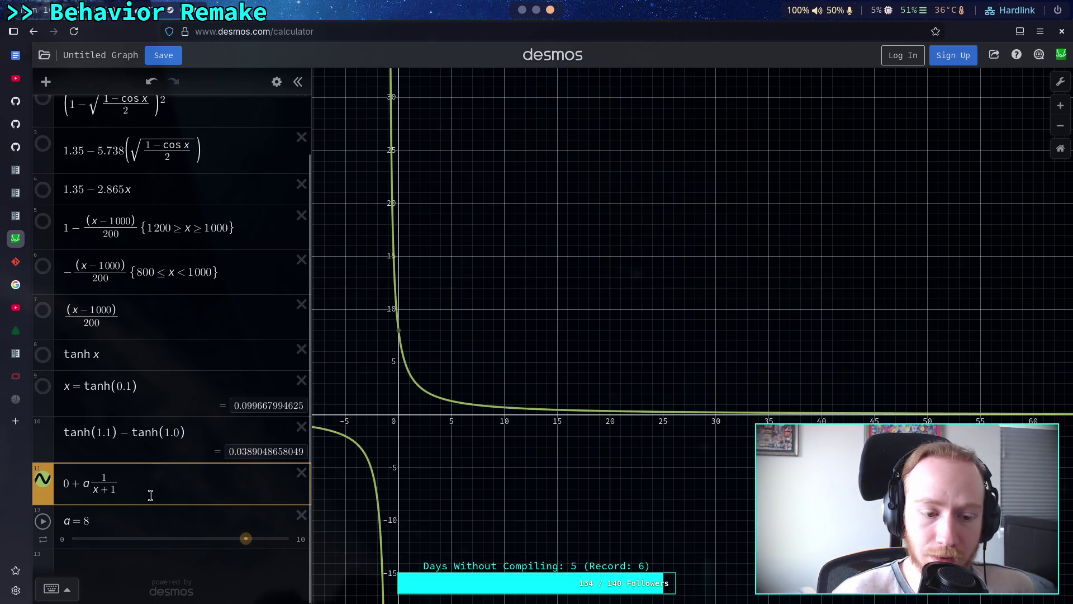
mouse_move(246, 538)
mouse_down()
mouse_move(274, 539)
mouse_move(175, 542)
mouse_move(276, 546)
mouse_move(136, 540)
mouse_move(247, 540)
mouse_move(191, 538)
mouse_up()
Try 1/a and then a in expression 11's denominator while varying a
click(115, 492)
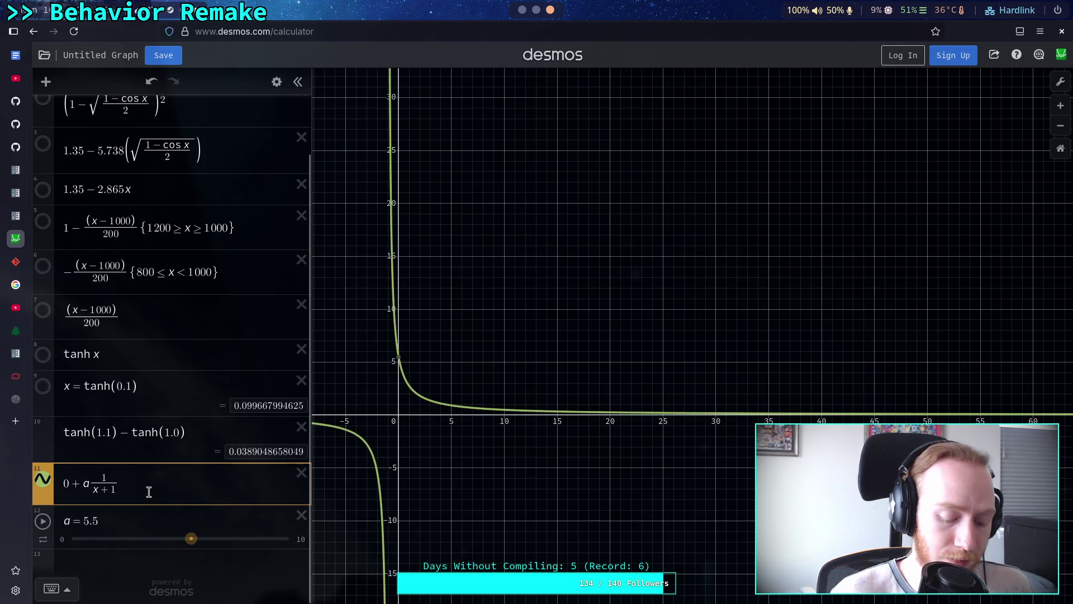
text(/a)
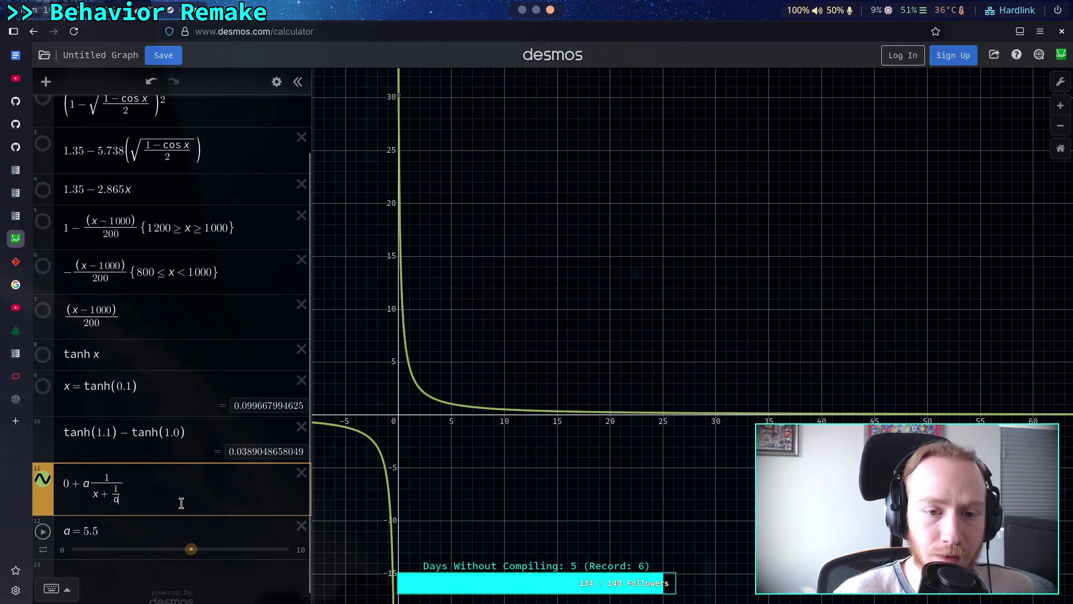
mouse_move(191, 549)
mouse_down()
mouse_move(95, 545)
mouse_move(228, 555)
mouse_up()
click(117, 493)
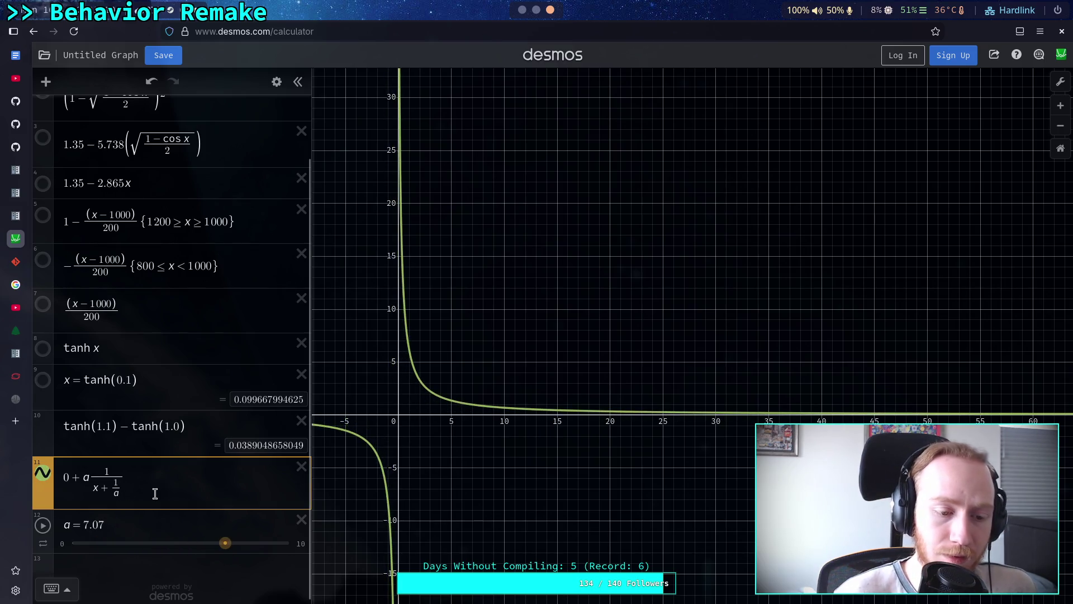
key(BackSpace)
key(BackSpace)
key(BackSpace)
text(a)
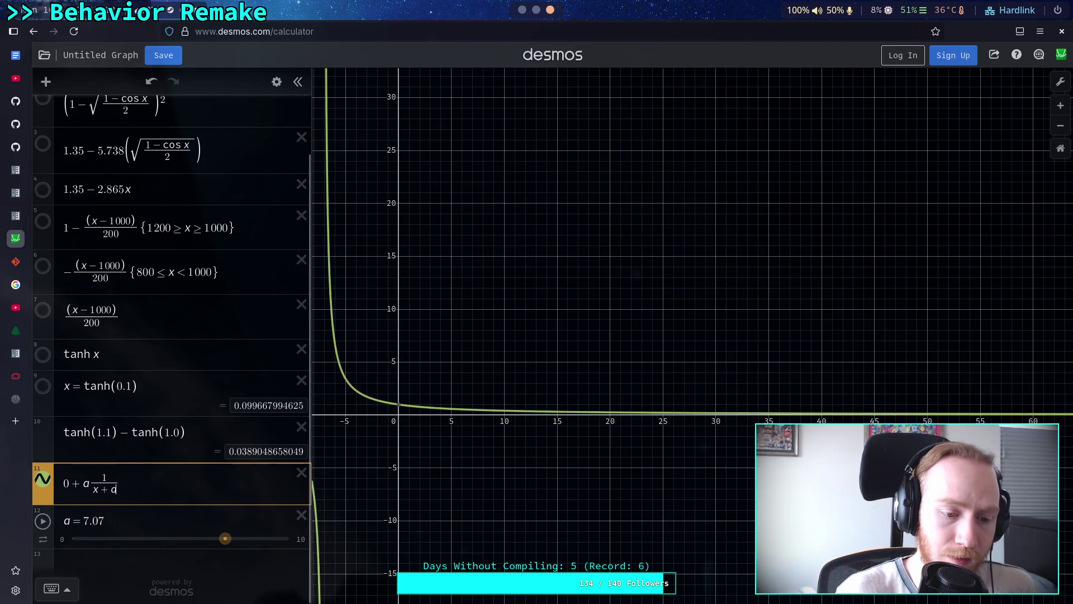
mouse_move(224, 539)
mouse_down()
mouse_move(115, 540)
mouse_move(228, 540)
mouse_move(124, 539)
mouse_move(204, 535)
mouse_move(148, 536)
mouse_move(166, 532)
mouse_up()
Return the denominator to x+1 and raise a to 9.85
click(118, 490)
text(1)
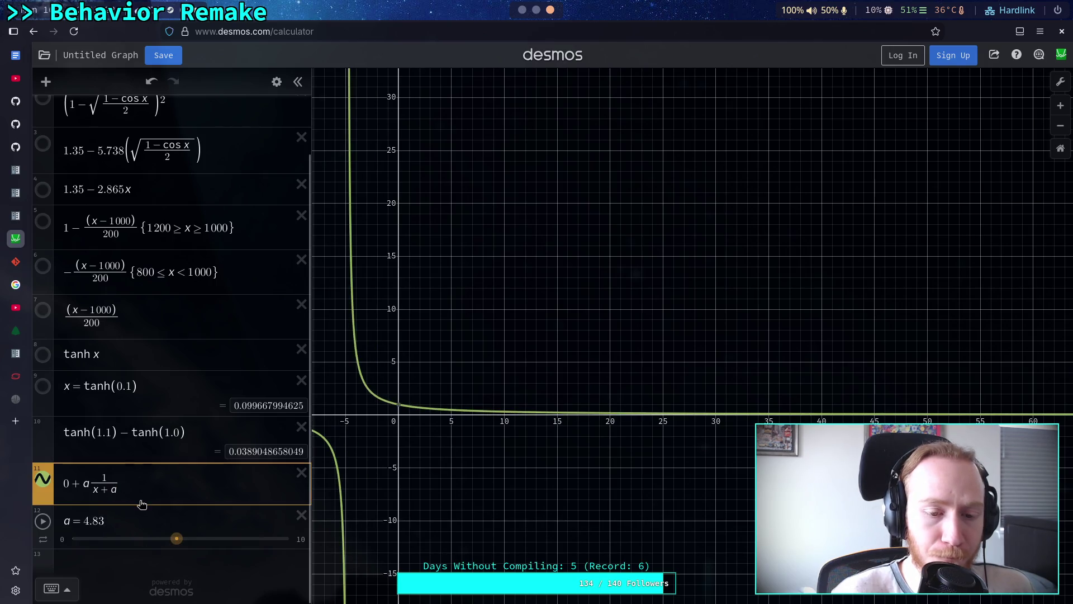
key(BackSpace)
key(BackSpace)
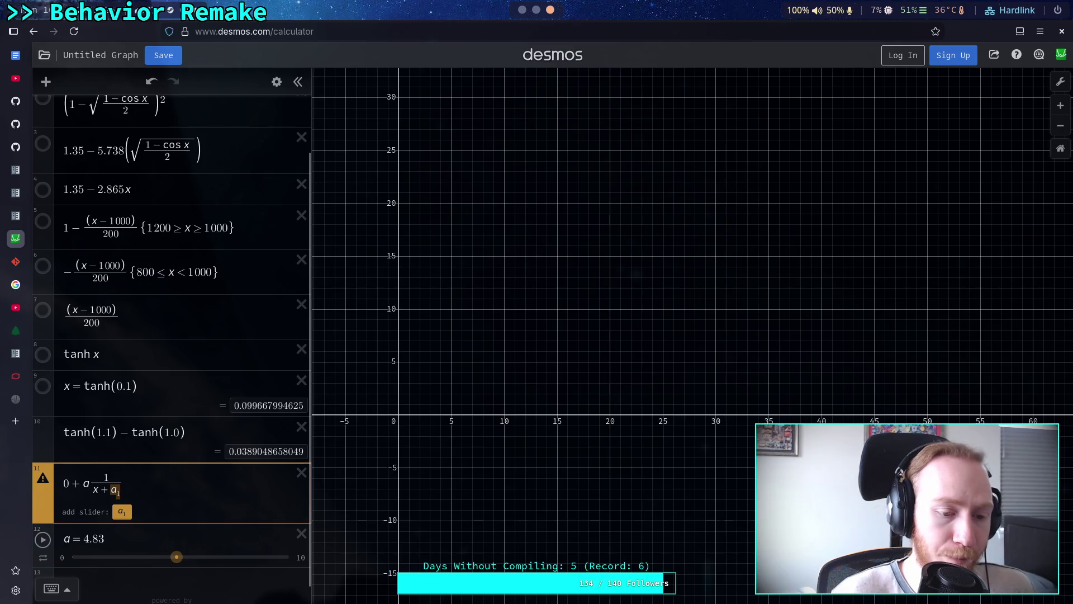
text(1)
drag(176, 537, 286, 539)
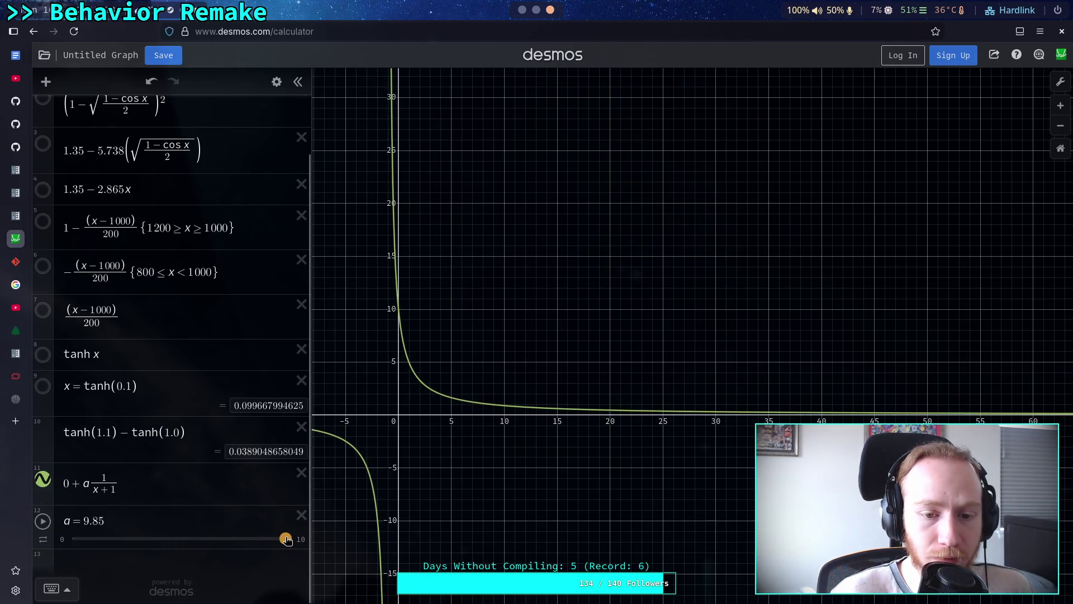
Move the a multiplier into the denominator as ax+1, with a near 6.8
click(94, 490)
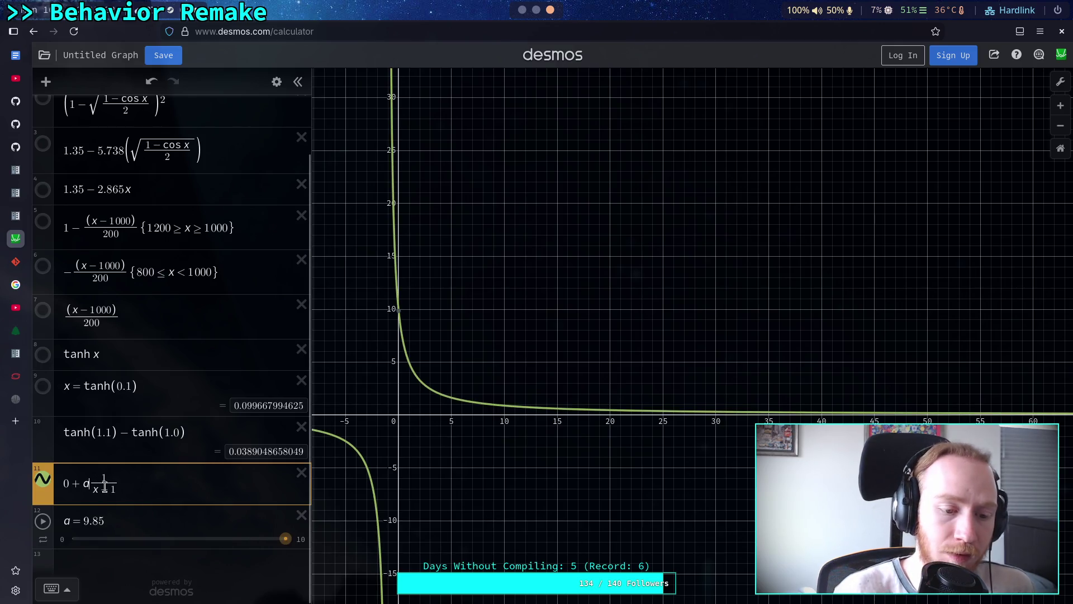
key(BackSpace)
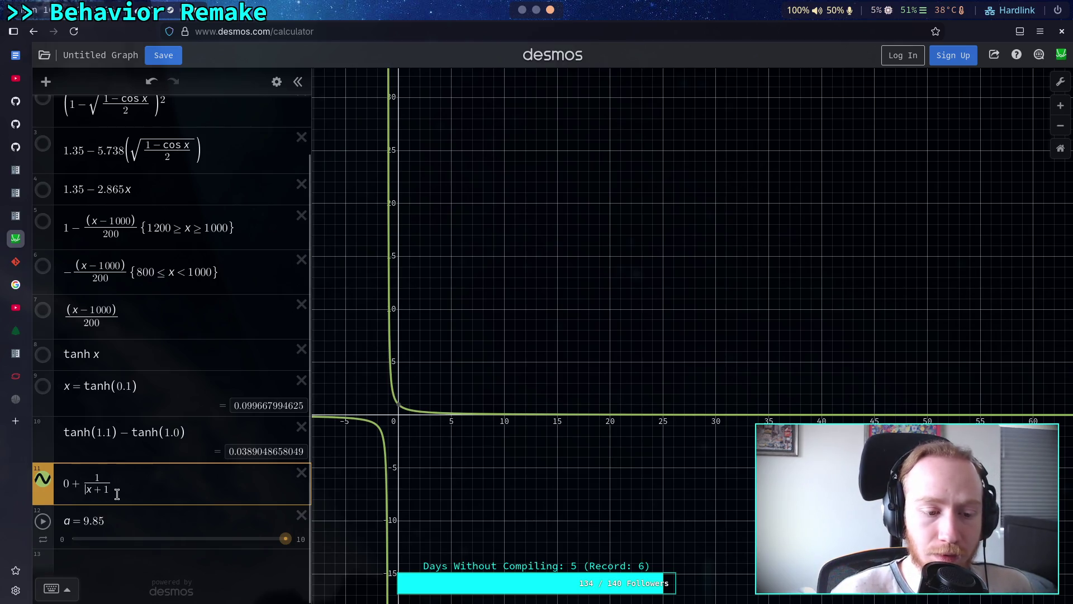
text(a)
drag(282, 538, 106, 538)
Try (1/a)x + a as the denominator while dragging a up and down
click(88, 494)
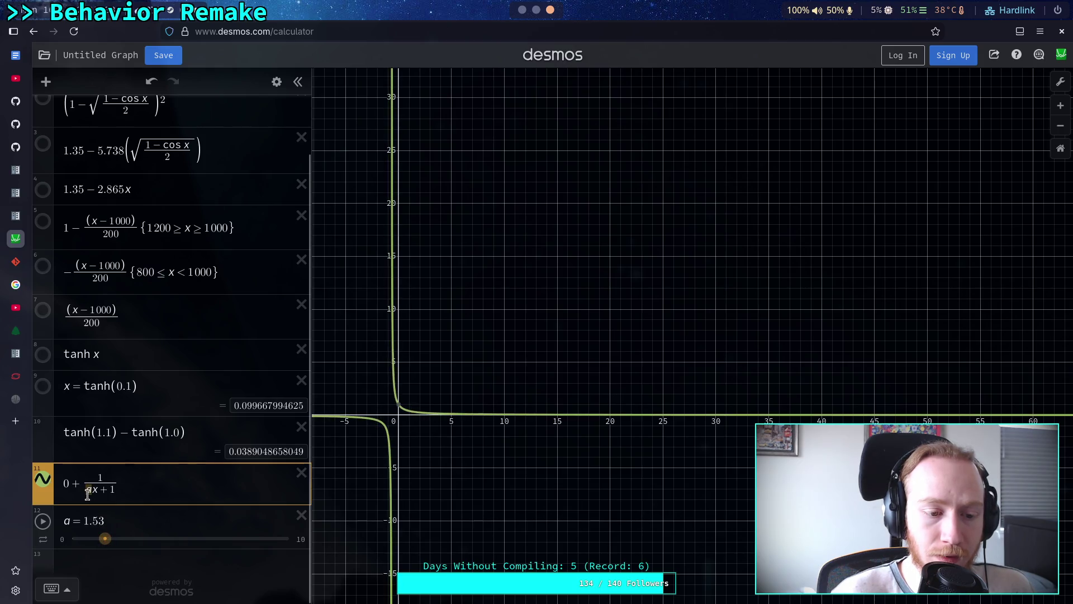
key(BackSpace)
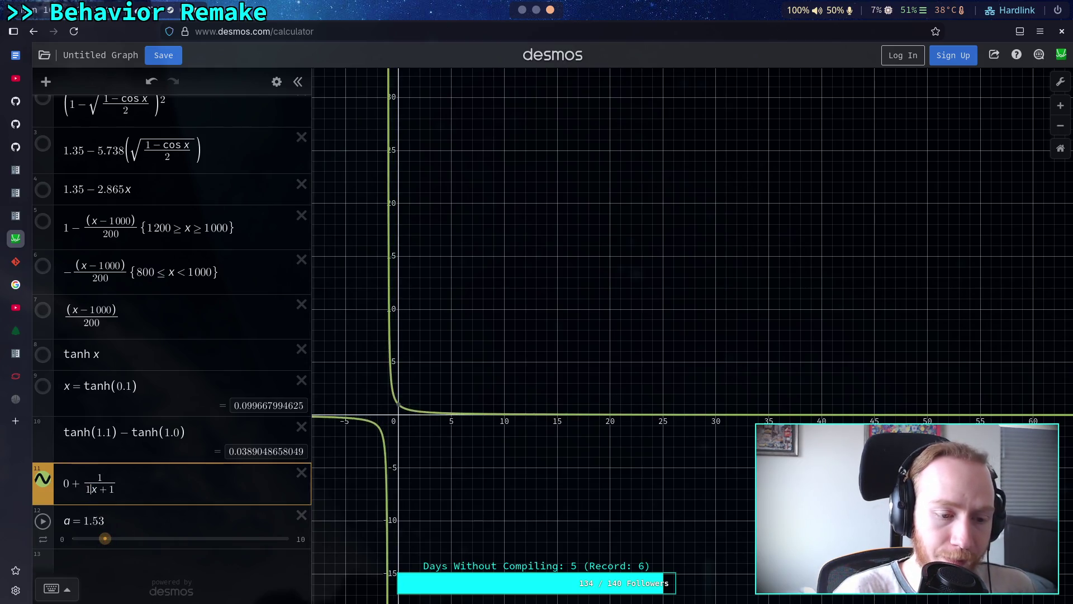
text(1/a)
mouse_move(104, 549)
mouse_down()
mouse_move(261, 543)
mouse_move(263, 567)
mouse_up()
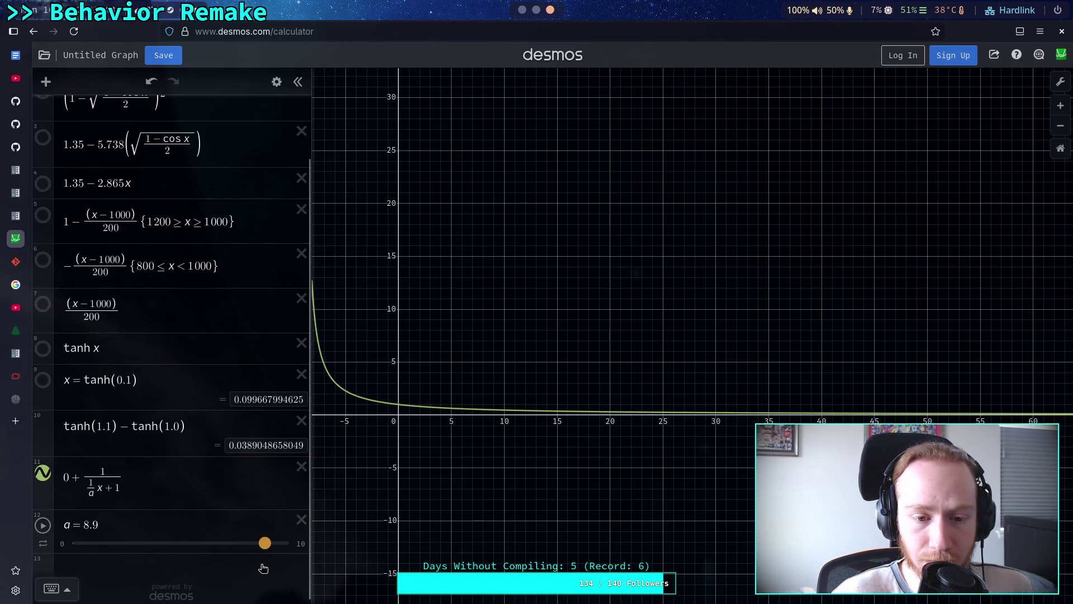
click(116, 488)
key(BackSpace)
text(a)
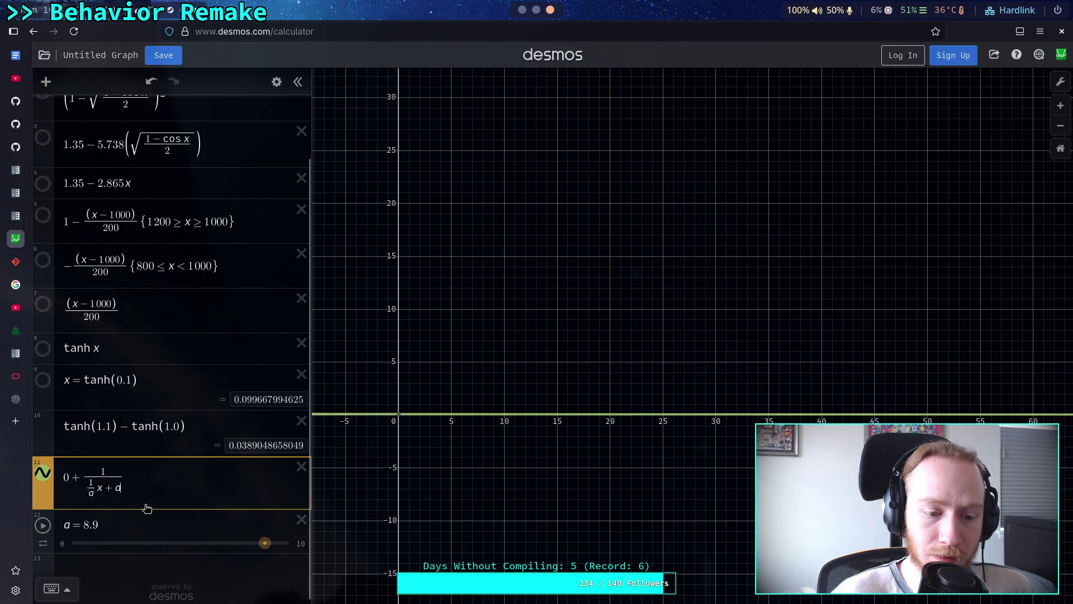
drag(265, 543, 93, 536)
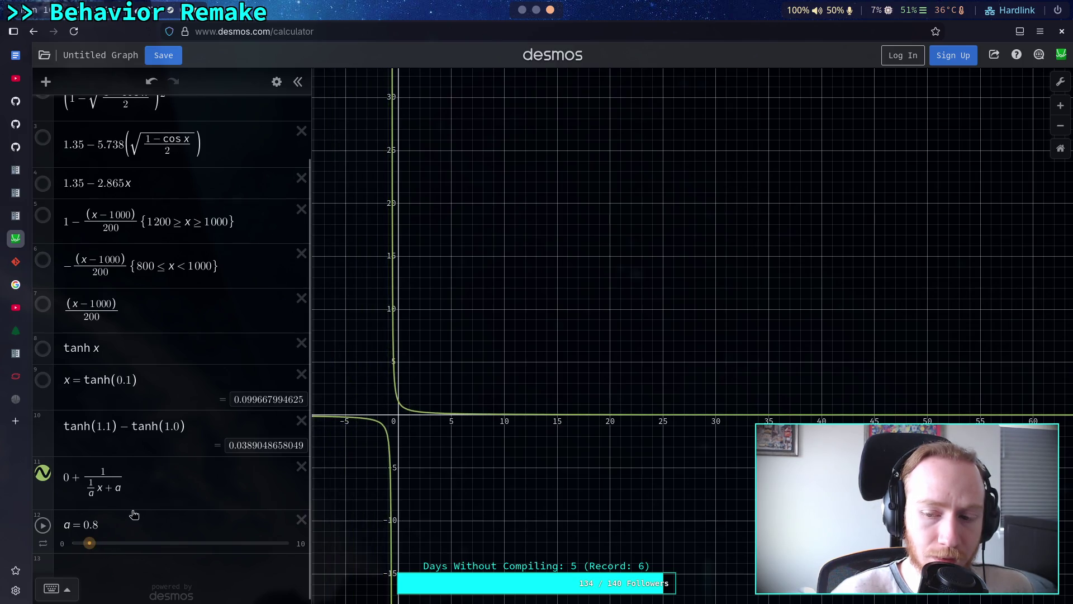
Replace the a terms in the denominator with 1, restoring 1/(x+1)
click(118, 487)
key(BackSpace)
text(1)
key(Left)
key(Left)
key(Left)
key(BackSpace)
key(BackSpace)
key(BackSpace)
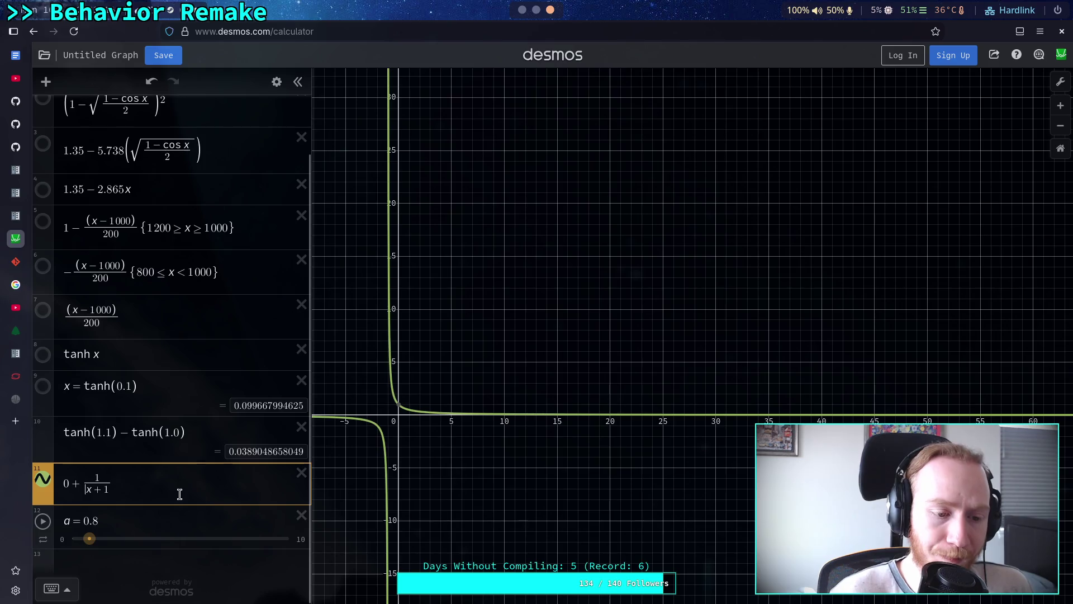
Try numerators 5, 7, 9 and 100 in expression 11
key(Up)
key(BackSpace)
text(5)
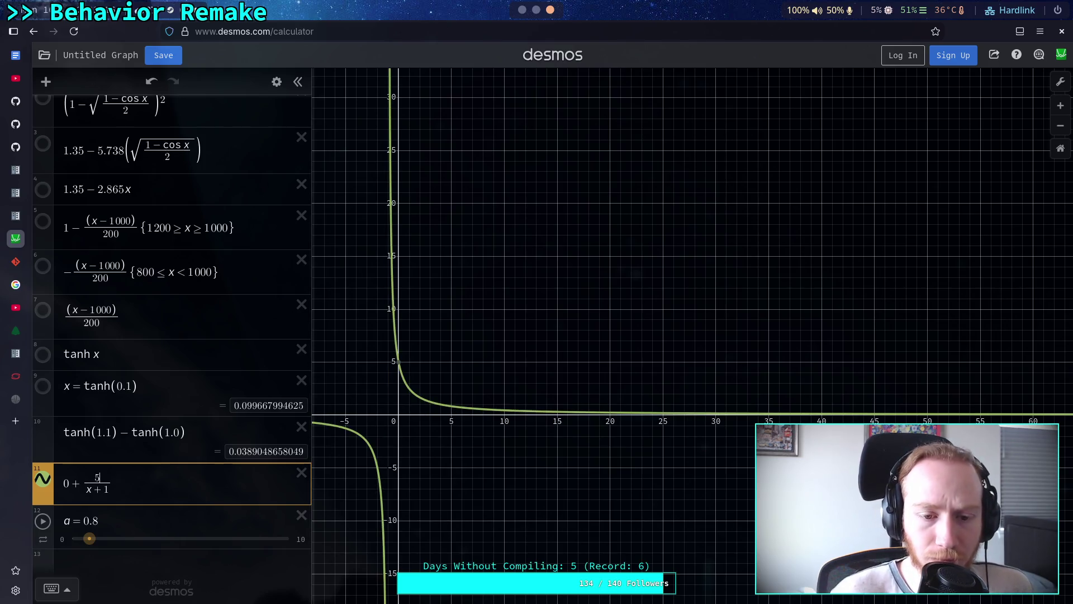
mouse_move(401, 363)
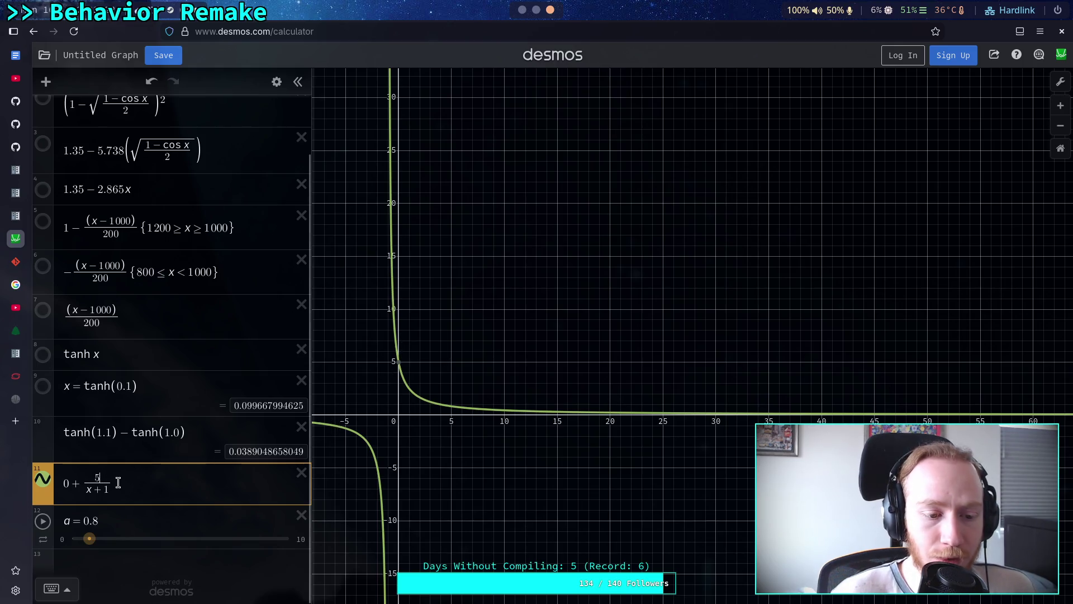
key(BackSpace)
text(7)
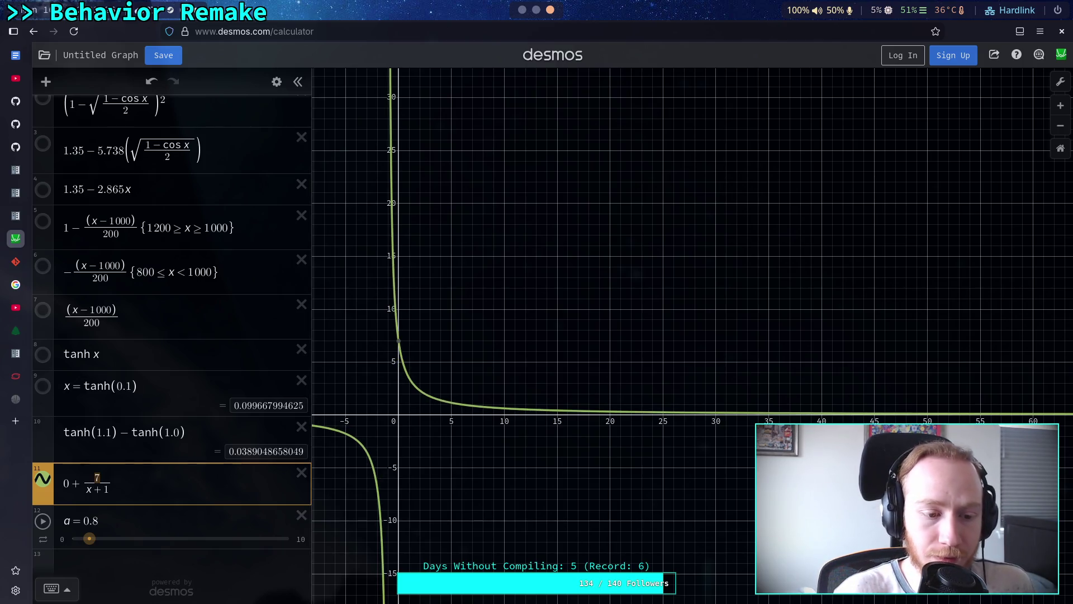
key(BackSpace)
text(9)
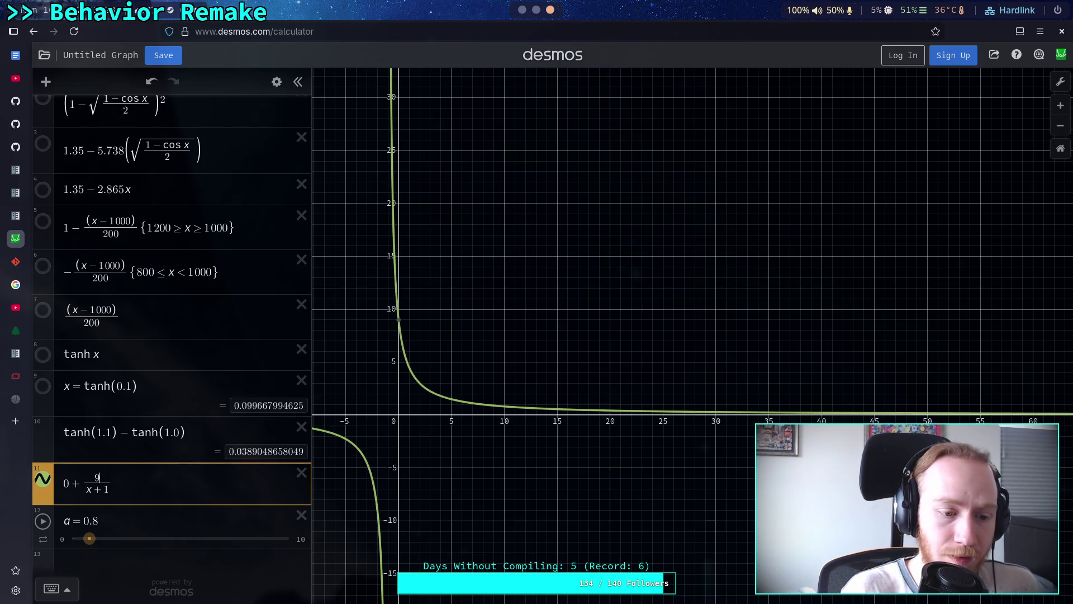
key(BackSpace)
text(10)
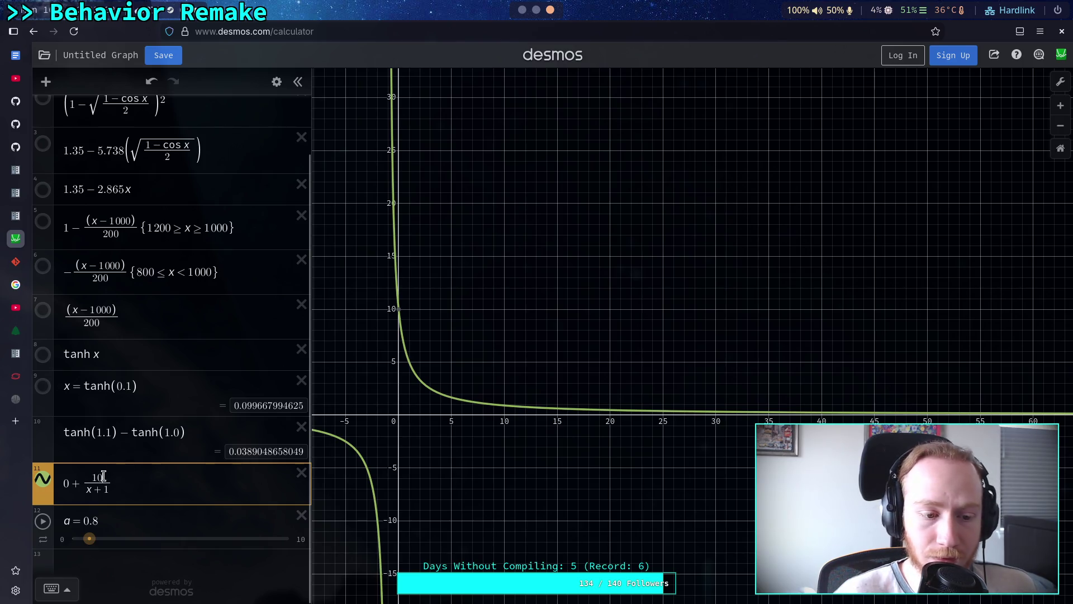
text(0)
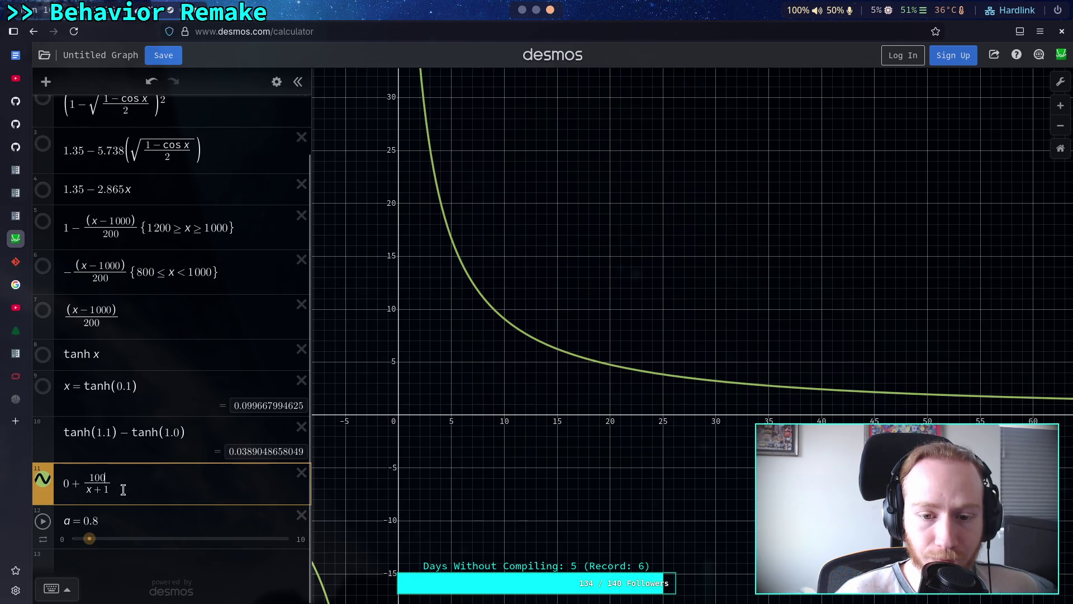
Make the numerator a, give slider a a step of 1, and set a to 8
double_click(97, 477)
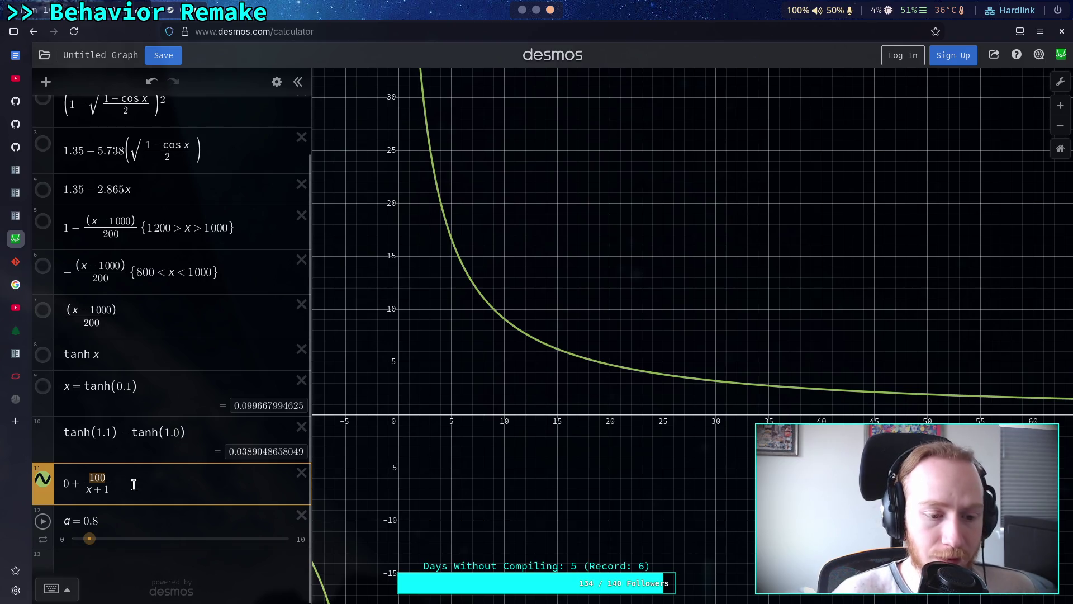
text(a)
click(70, 543)
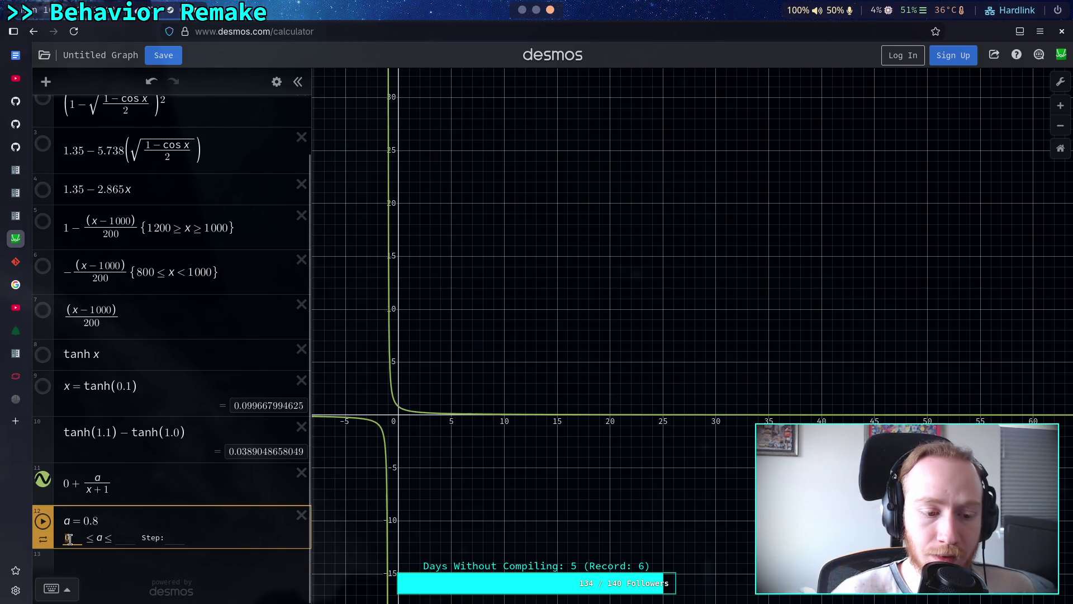
click(62, 539)
click(173, 538)
text(1)
key(Return)
mouse_move(94, 538)
mouse_down()
mouse_move(248, 543)
mouse_move(171, 540)
mouse_up()
drag(186, 536, 245, 538)
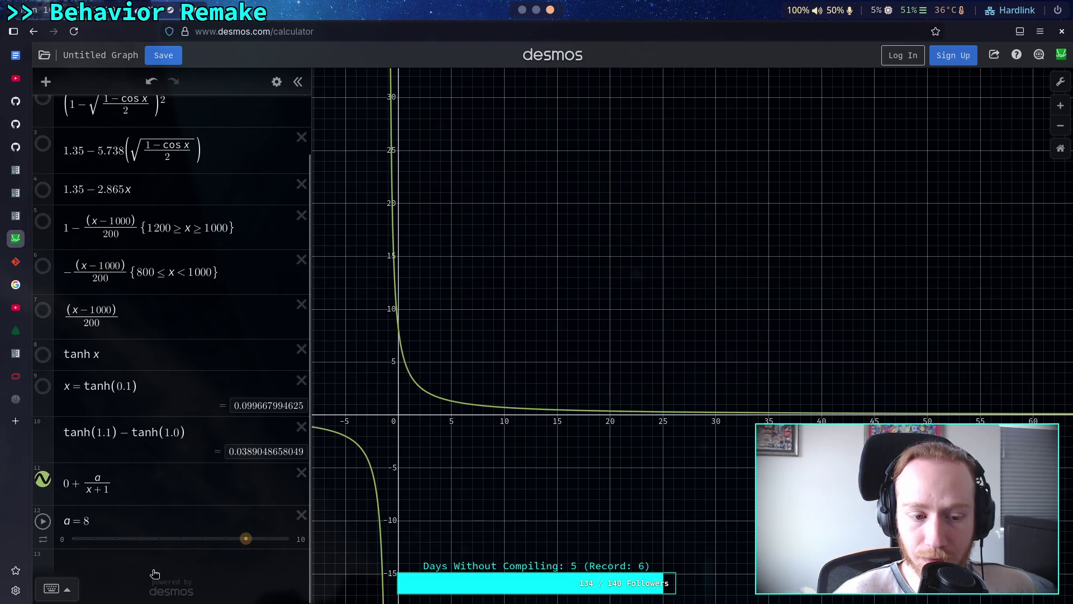
Add slider b with minimum 1 and insert (1/b) before x in the denominator
click(87, 491)
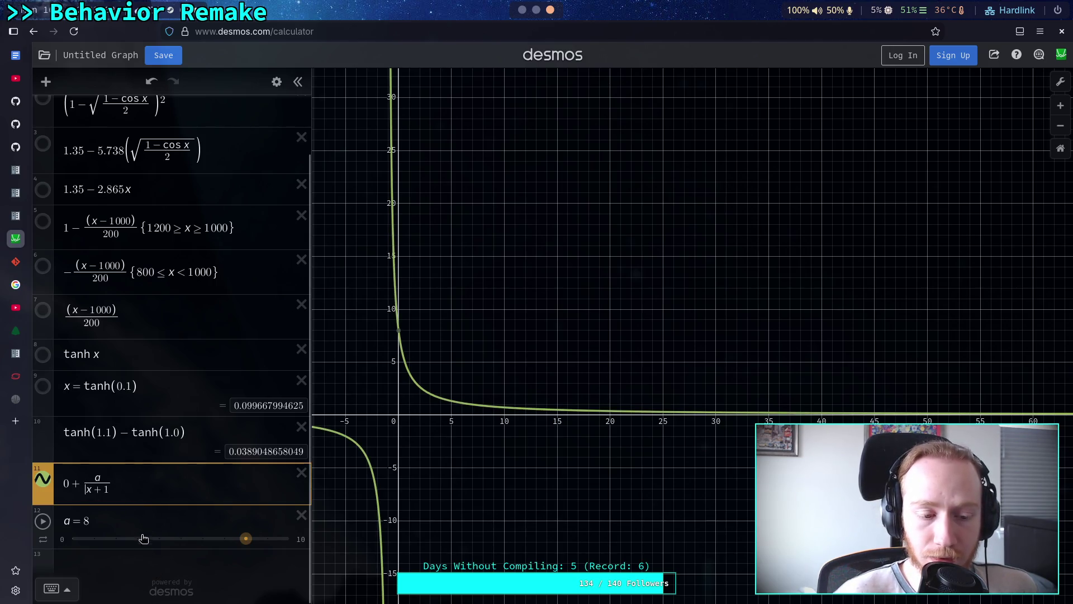
click(129, 554)
text(b=)
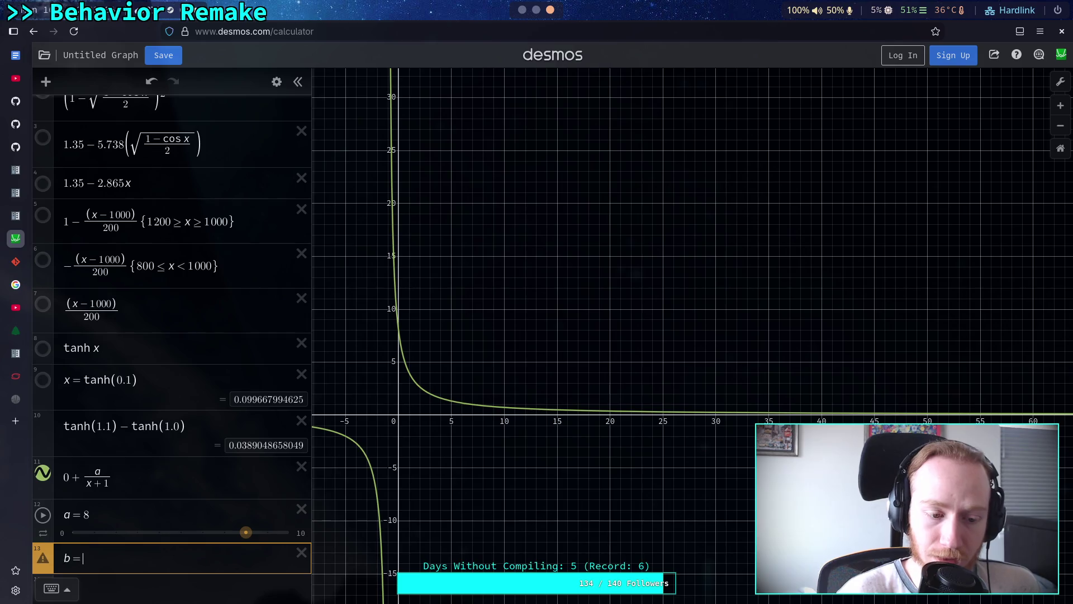
text(2)
click(87, 487)
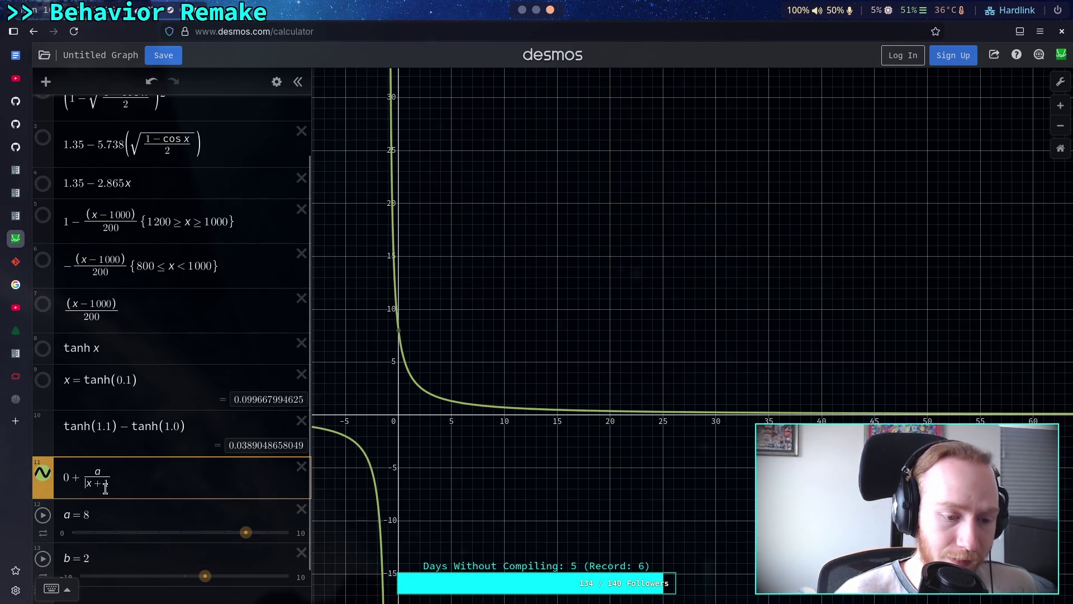
text(()
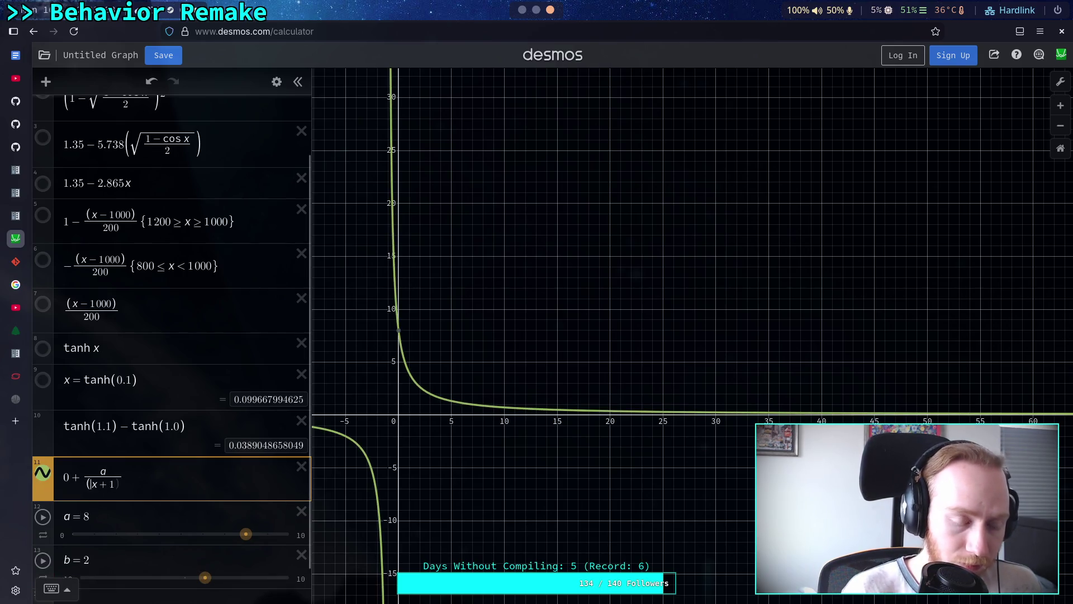
text(1/b)
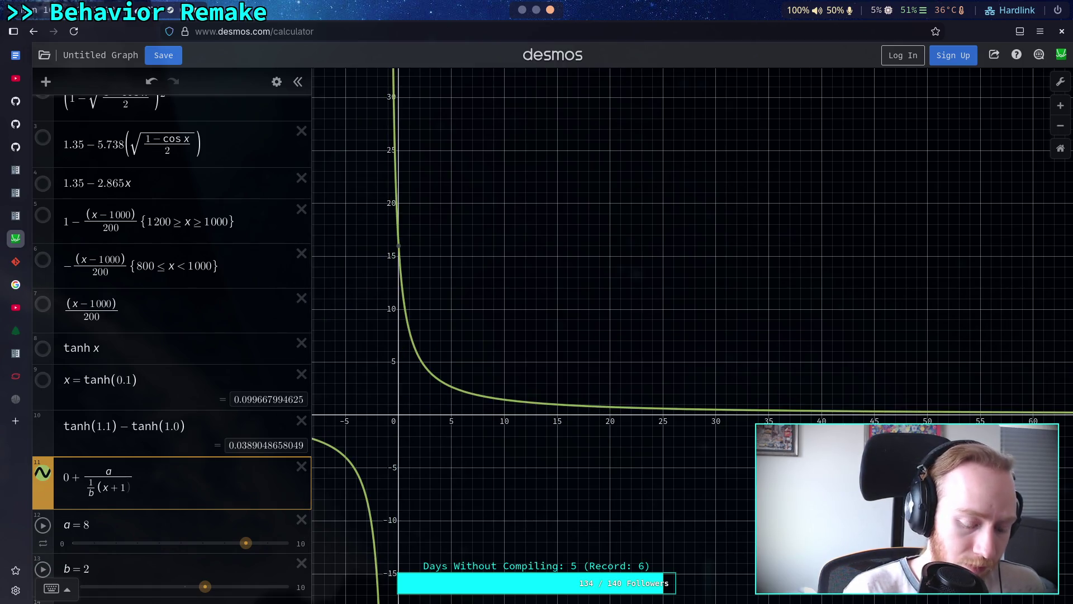
scroll(133, 496, down, 1)
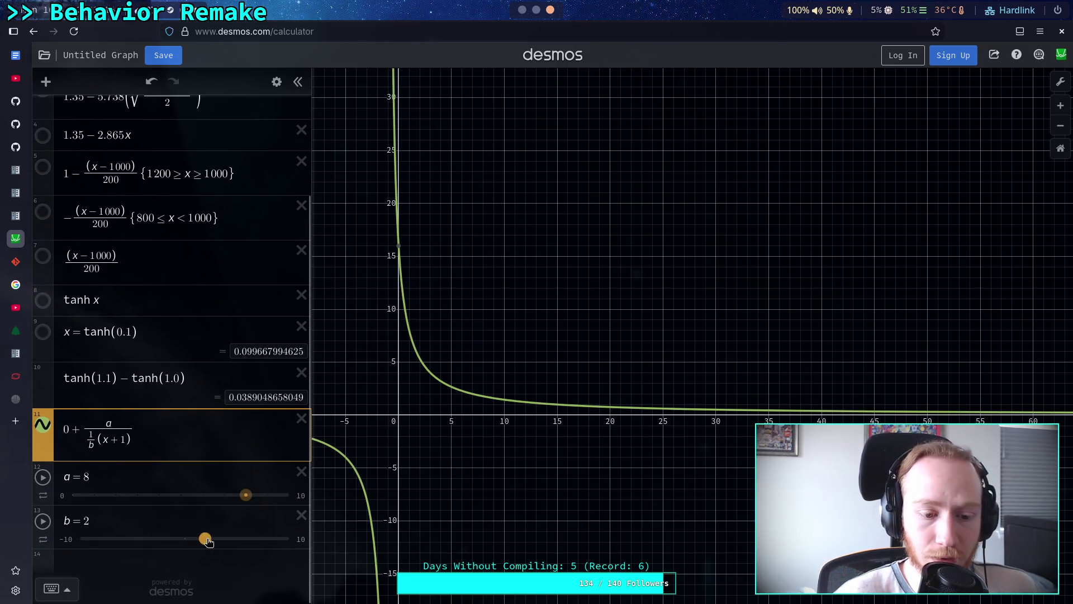
click(68, 540)
key(Return)
mouse_move(96, 538)
mouse_down()
mouse_move(207, 539)
mouse_move(79, 541)
mouse_move(107, 543)
mouse_up()
Change x+1 to x+b, set a to 5, and sweep b to reshape the curve
click(121, 450)
key(BackSpace)
text(b)
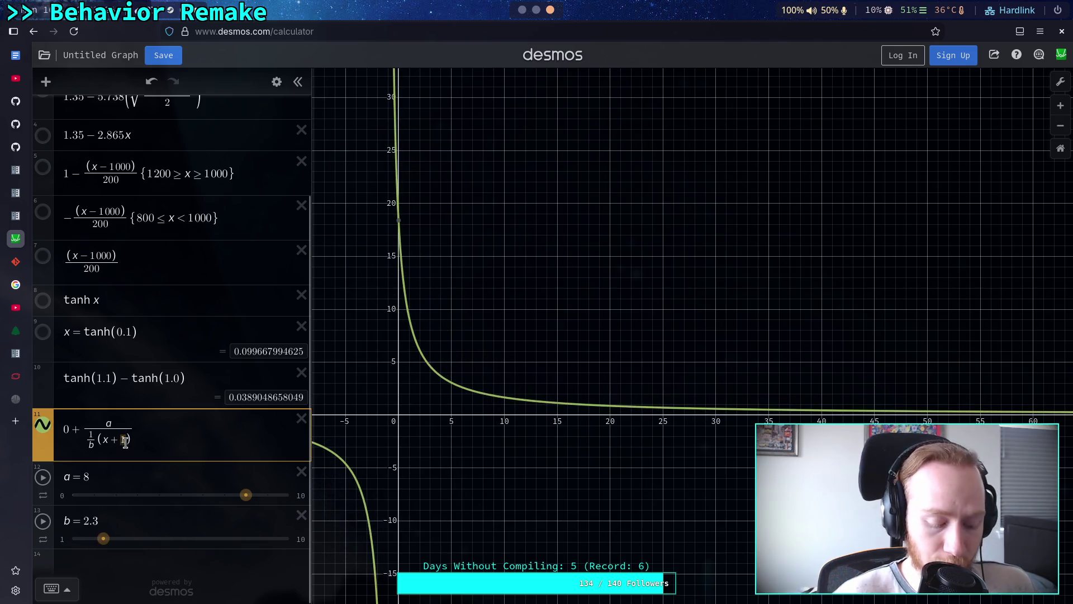
mouse_move(105, 538)
mouse_down()
mouse_move(243, 538)
mouse_move(123, 538)
mouse_up()
drag(246, 495, 180, 495)
mouse_move(120, 540)
mouse_down()
mouse_move(282, 538)
mouse_move(54, 543)
mouse_move(292, 540)
mouse_up()
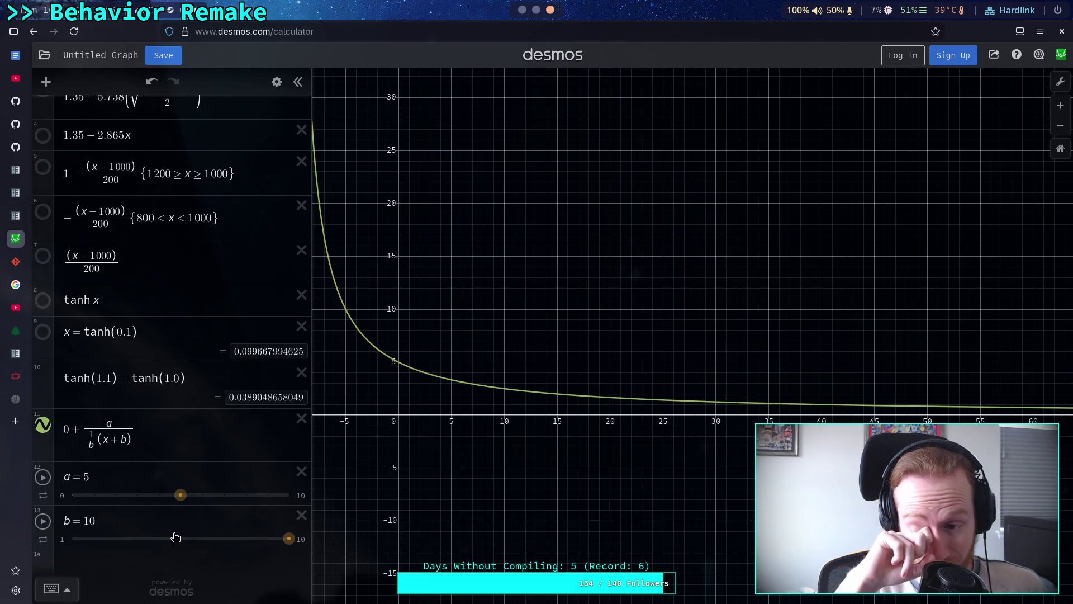
mouse_move(289, 539)
mouse_down()
mouse_move(51, 543)
mouse_move(329, 551)
mouse_up()
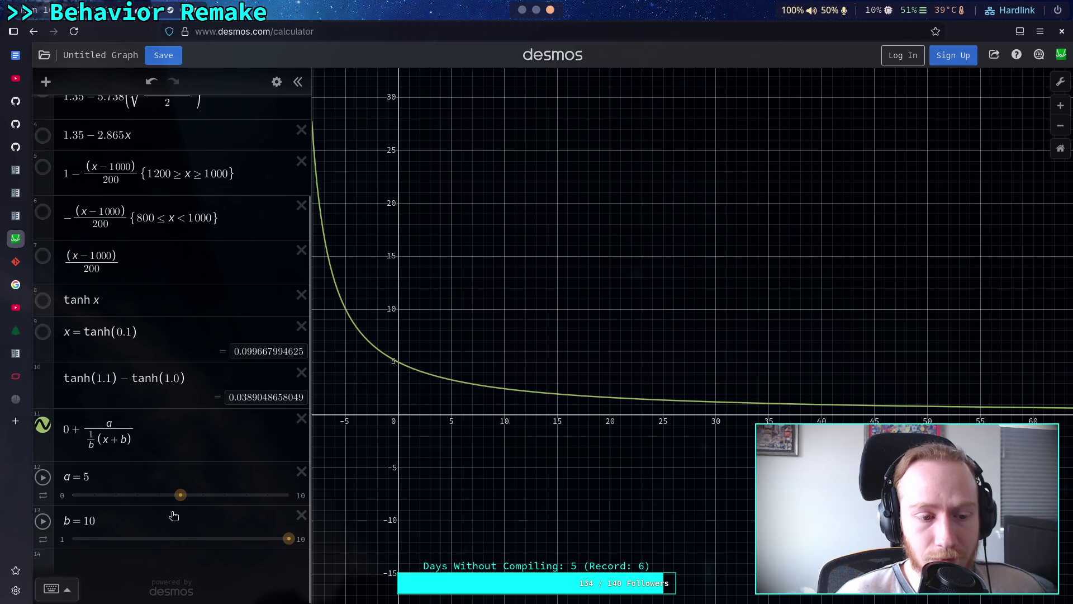
click(79, 429)
Remove the leading 0 +, add the line a − (1/b)x, and lower b to 2.16
key(BackSpace)
key(BackSpace)
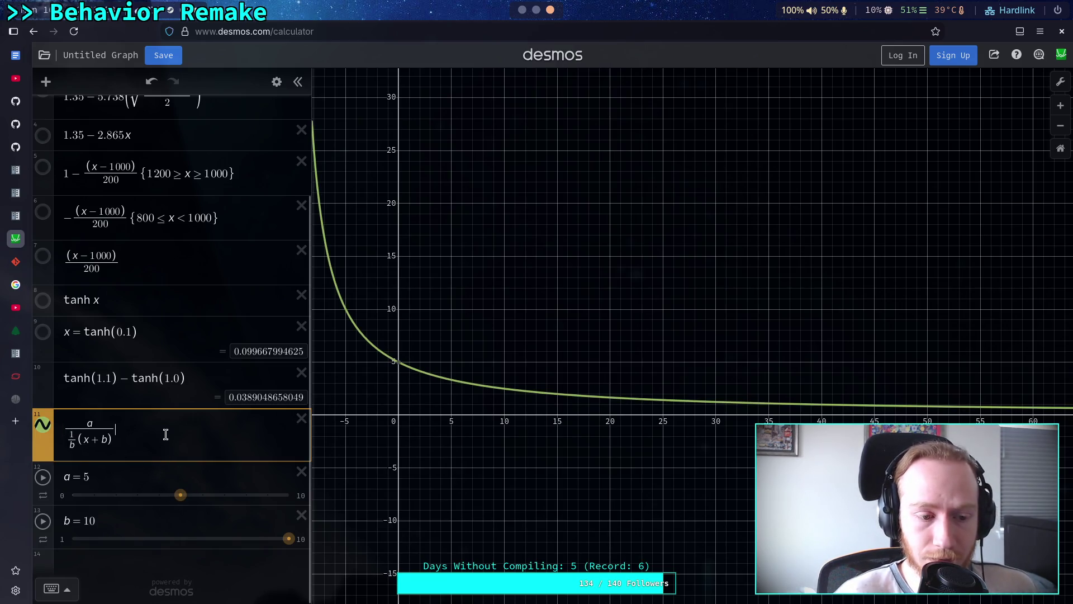
key(Return)
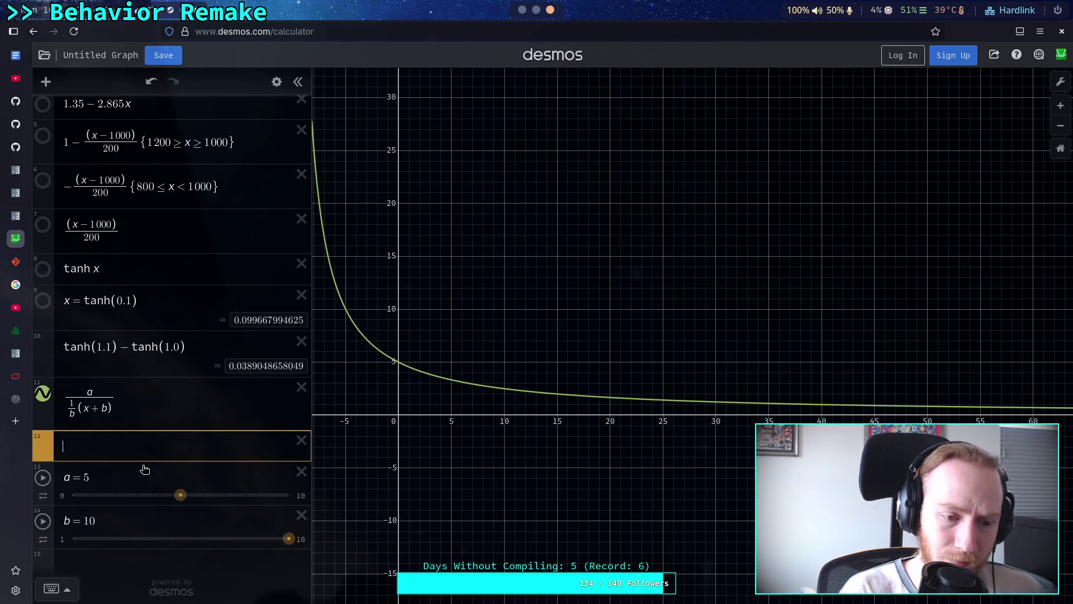
text(a)
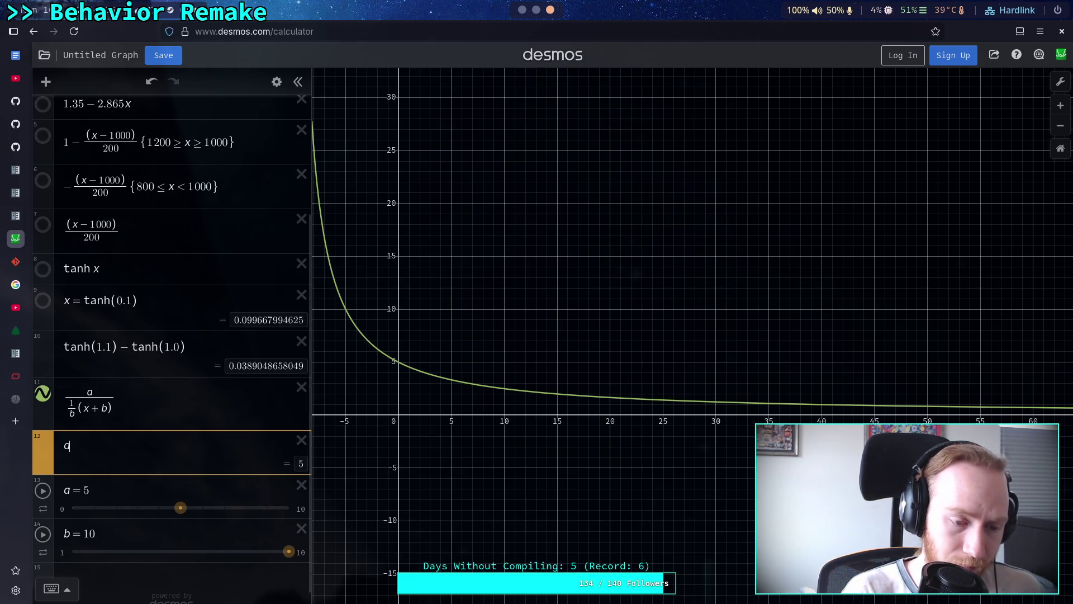
text( + bx)
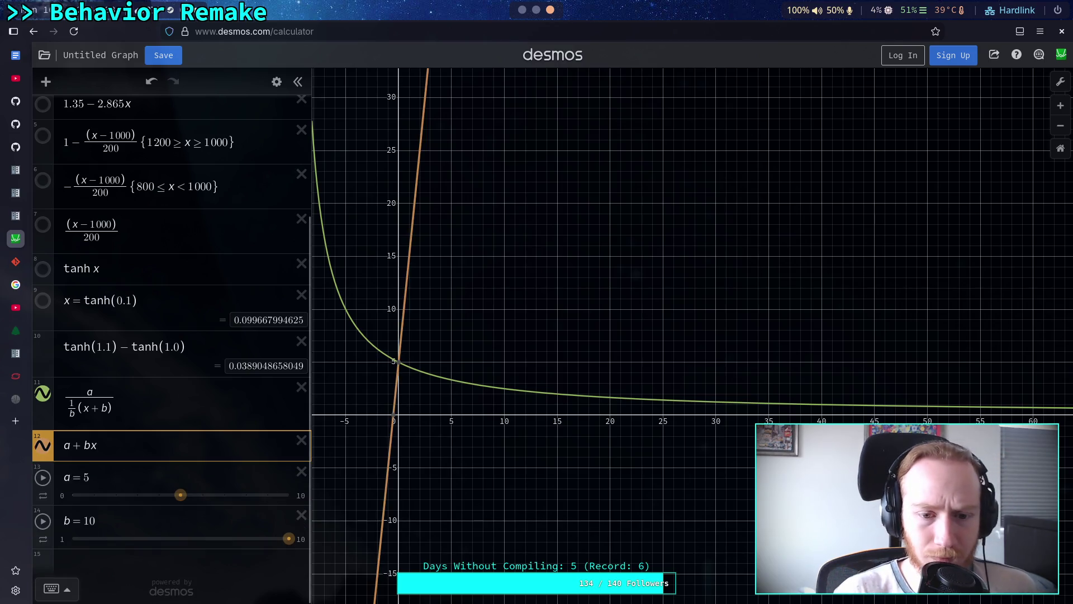
drag(85, 441, 74, 445)
text(-)
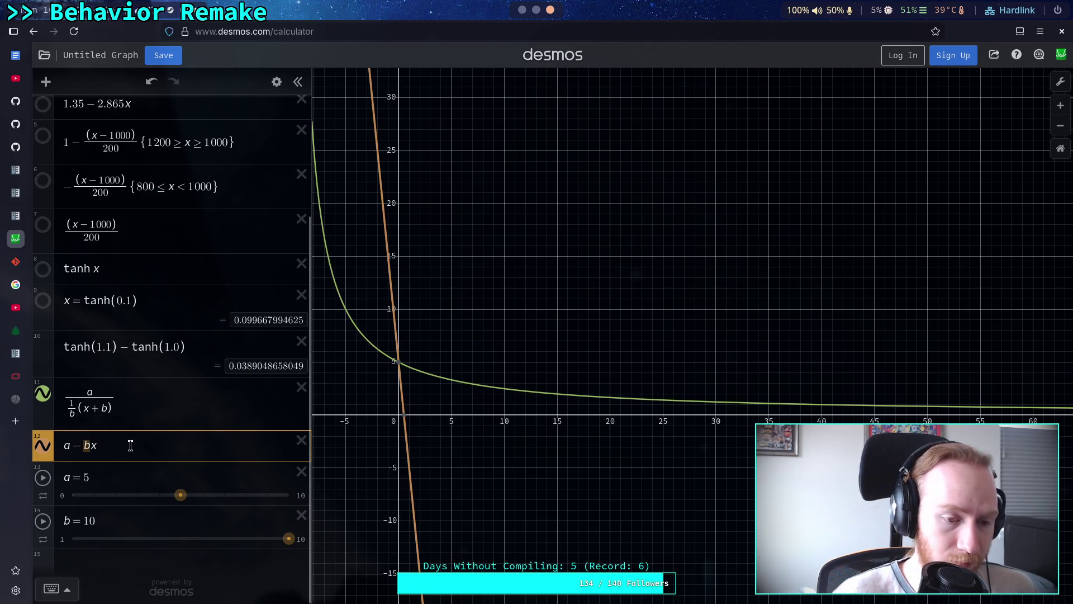
text(1/b)
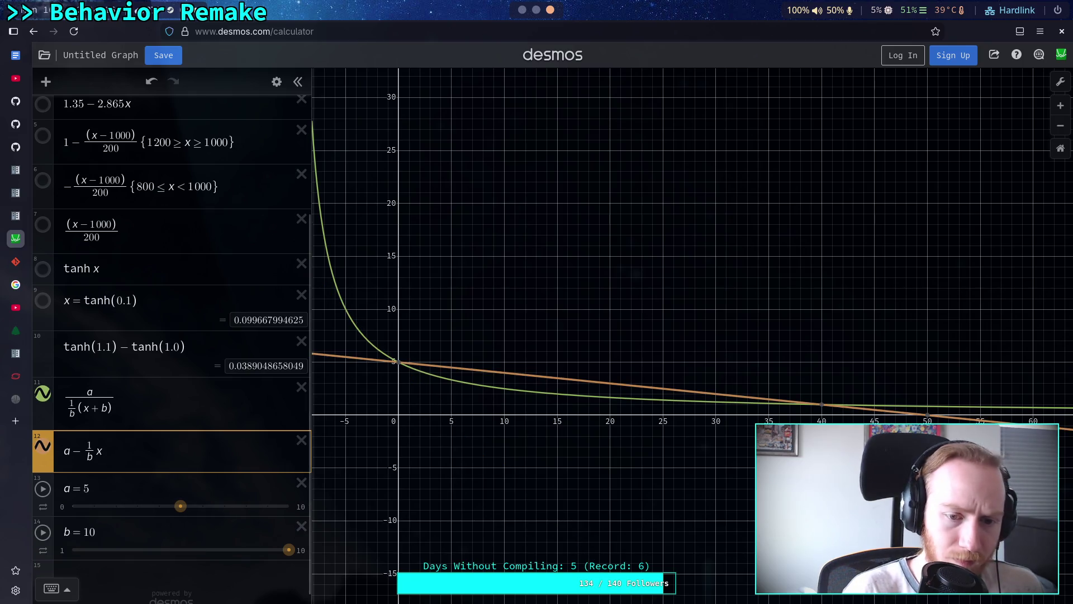
scroll(171, 440, down, 1)
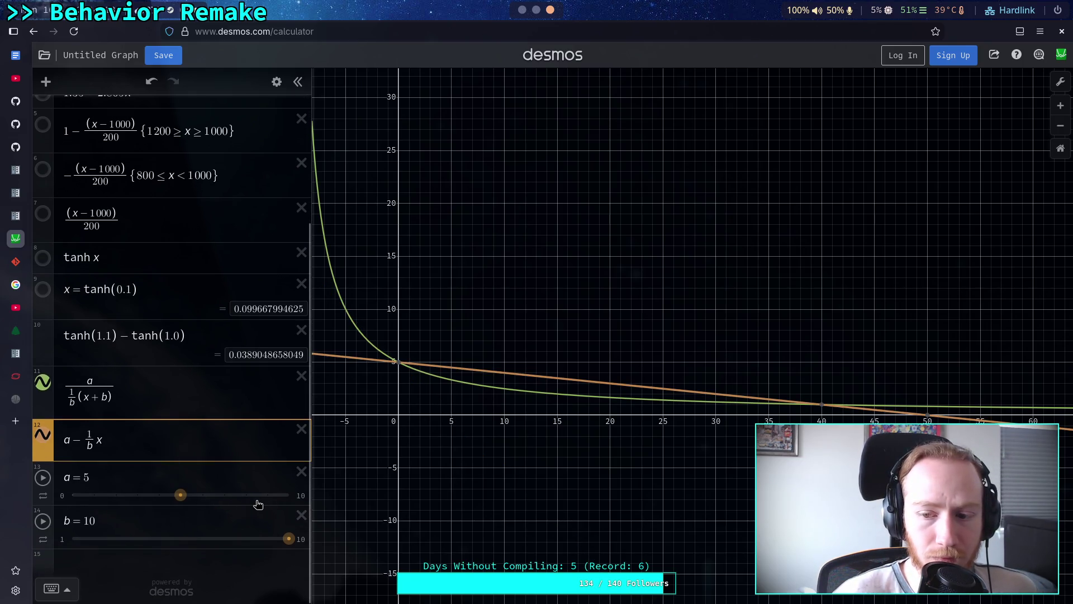
mouse_move(289, 538)
mouse_down()
mouse_move(67, 538)
mouse_move(289, 546)
mouse_move(84, 539)
mouse_move(166, 538)
mouse_move(100, 538)
mouse_up()
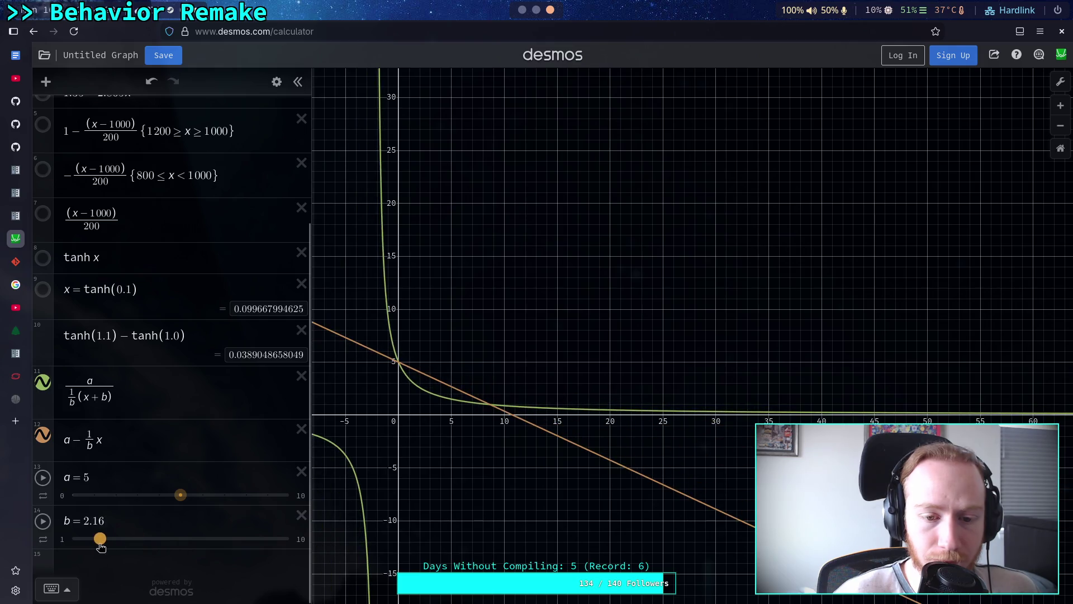
click(165, 447)
key(Return)
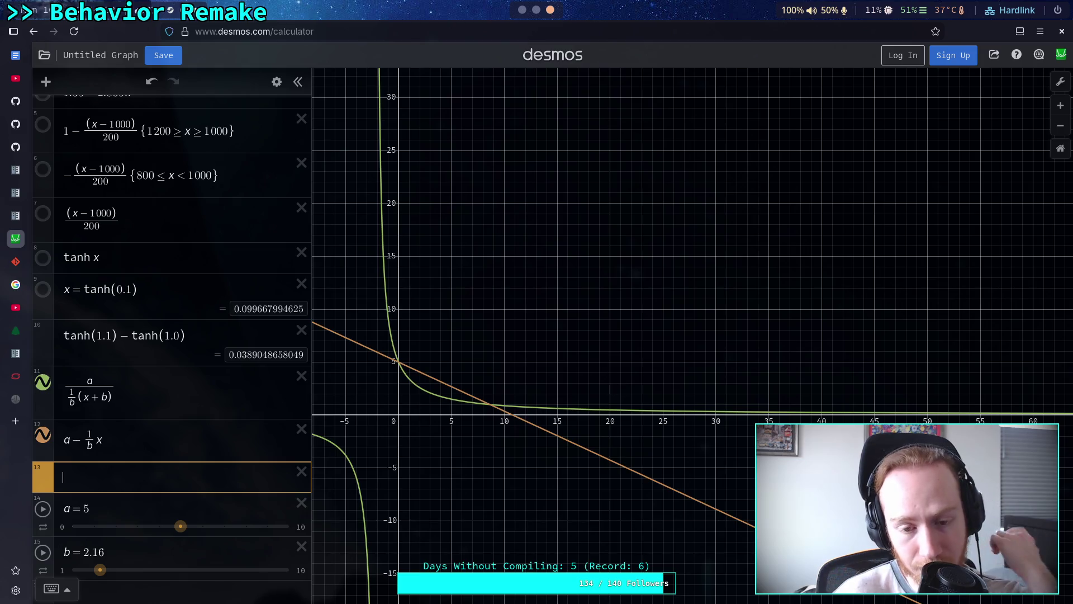
Adjust sliders a and b, bringing a back to 5
mouse_move(181, 530)
mouse_down()
mouse_move(267, 532)
mouse_move(180, 540)
mouse_move(313, 526)
mouse_up()
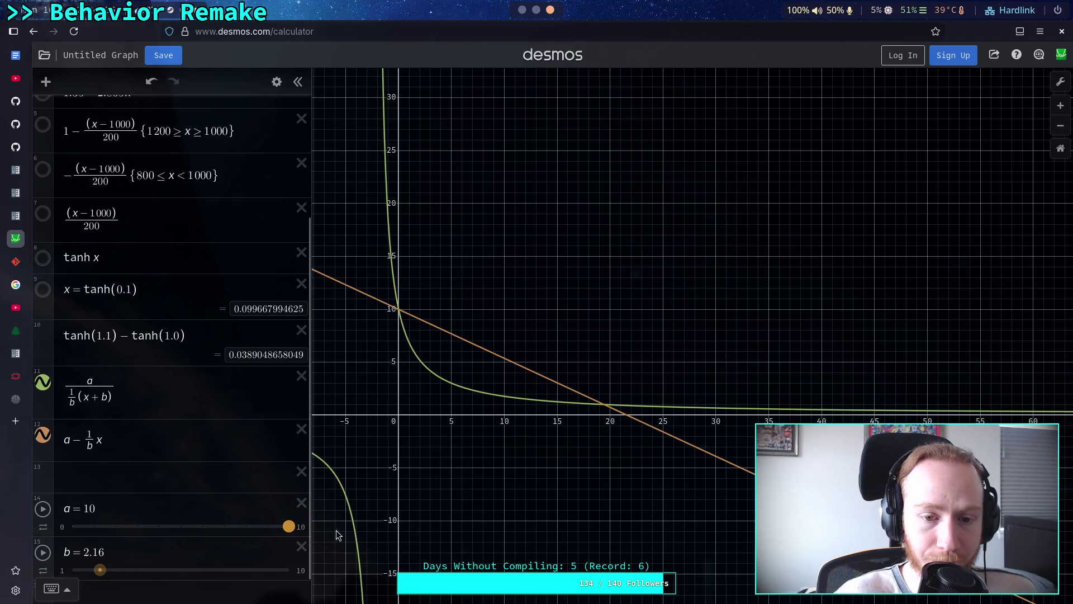
mouse_move(132, 567)
mouse_down()
mouse_move(223, 573)
mouse_move(100, 570)
mouse_move(269, 572)
mouse_move(93, 570)
mouse_up()
mouse_move(288, 499)
mouse_down()
mouse_move(159, 499)
mouse_move(180, 499)
mouse_up()
click(119, 461)
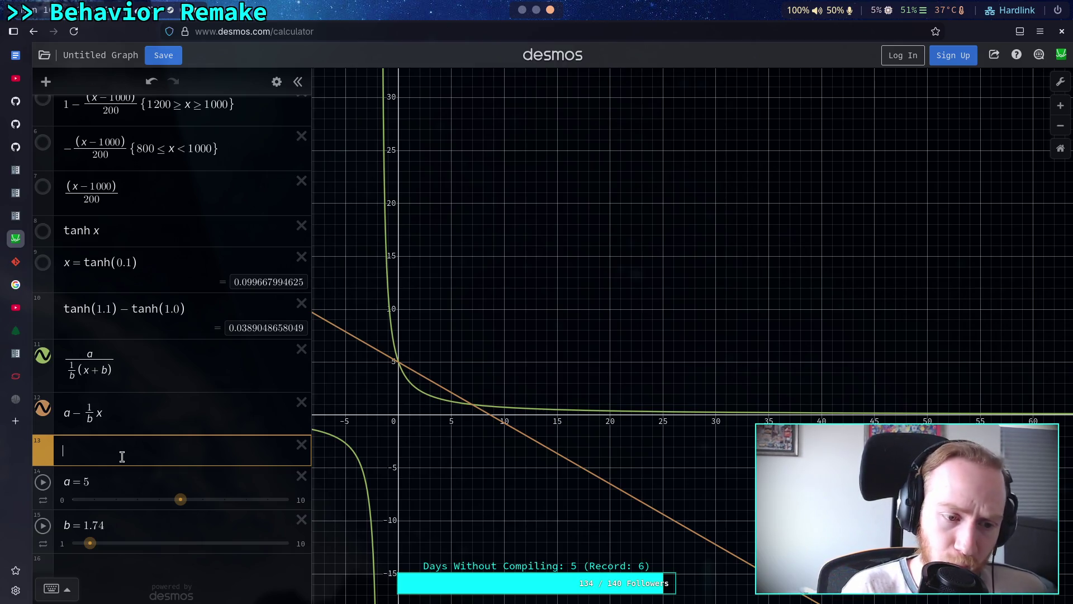
Enter the parabola a − x²/b in row 13 and try several b values
text(d)
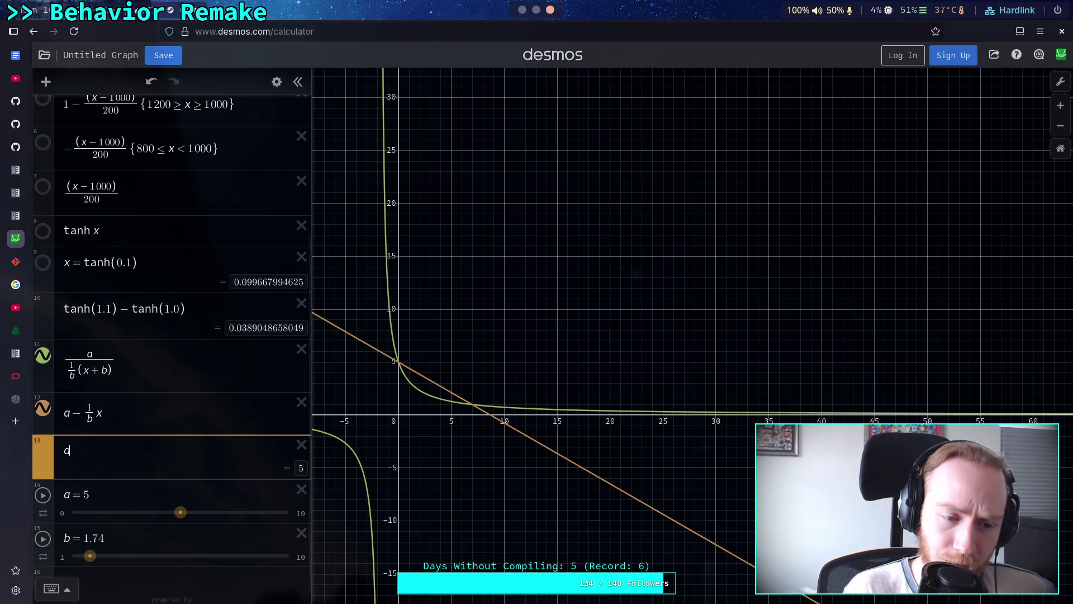
text(-)
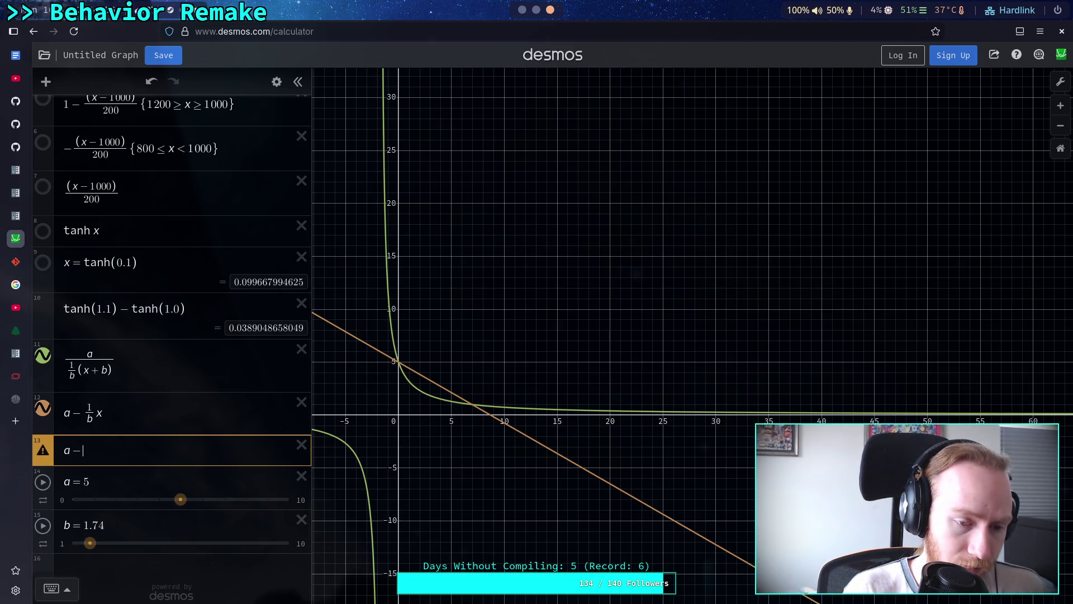
text(b/)
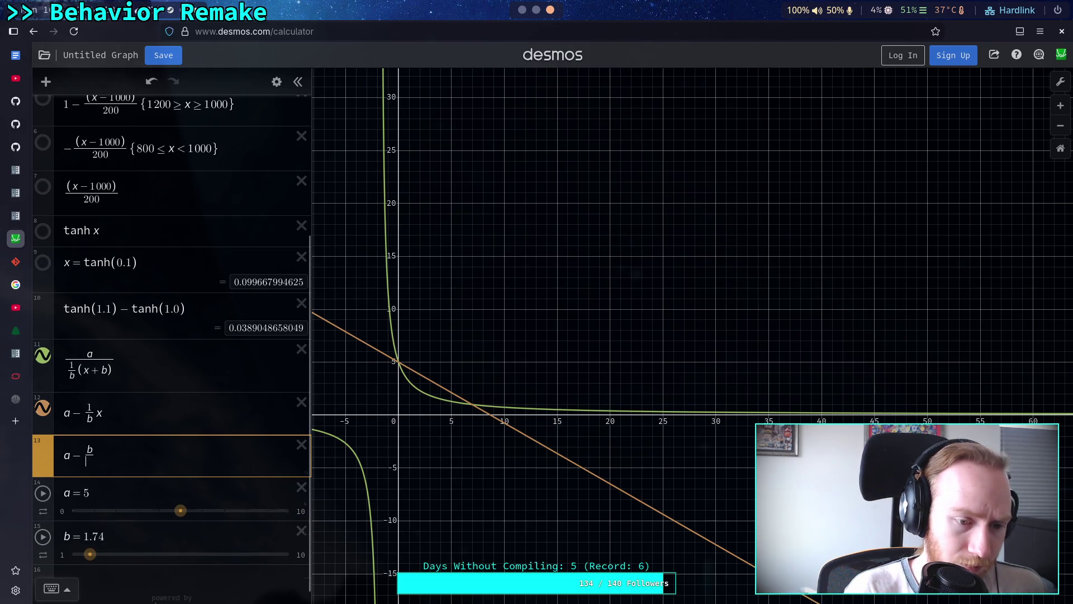
text(x)
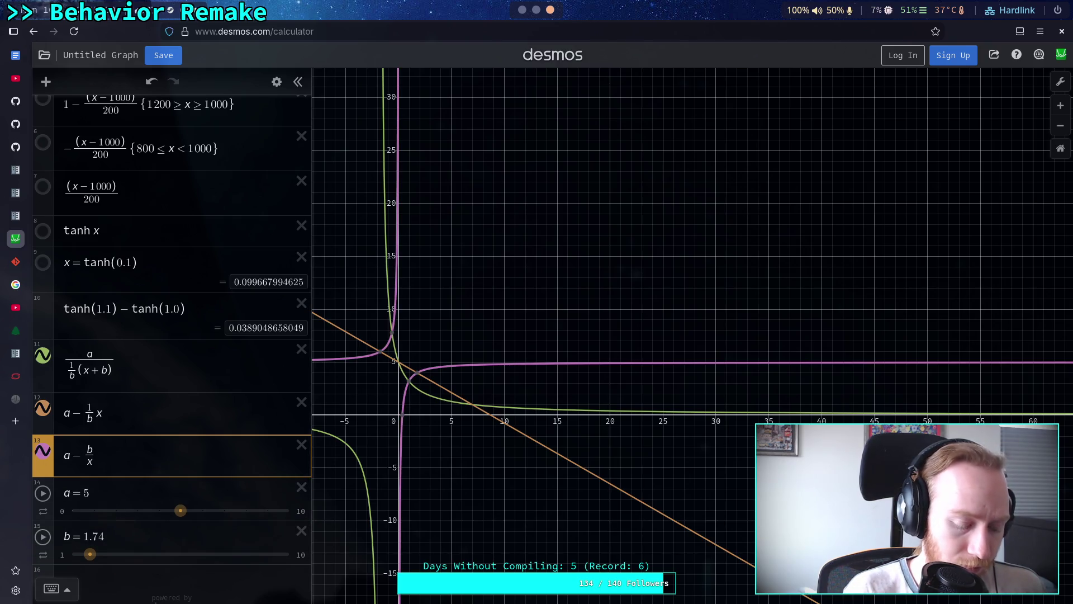
text(^2)
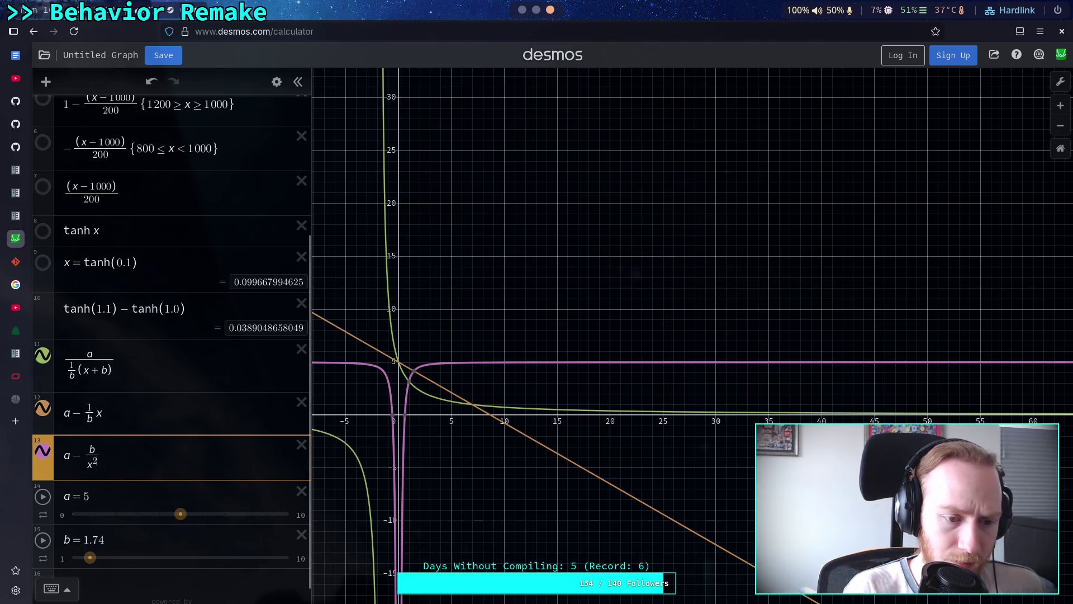
key(BackSpace)
key(BackSpace)
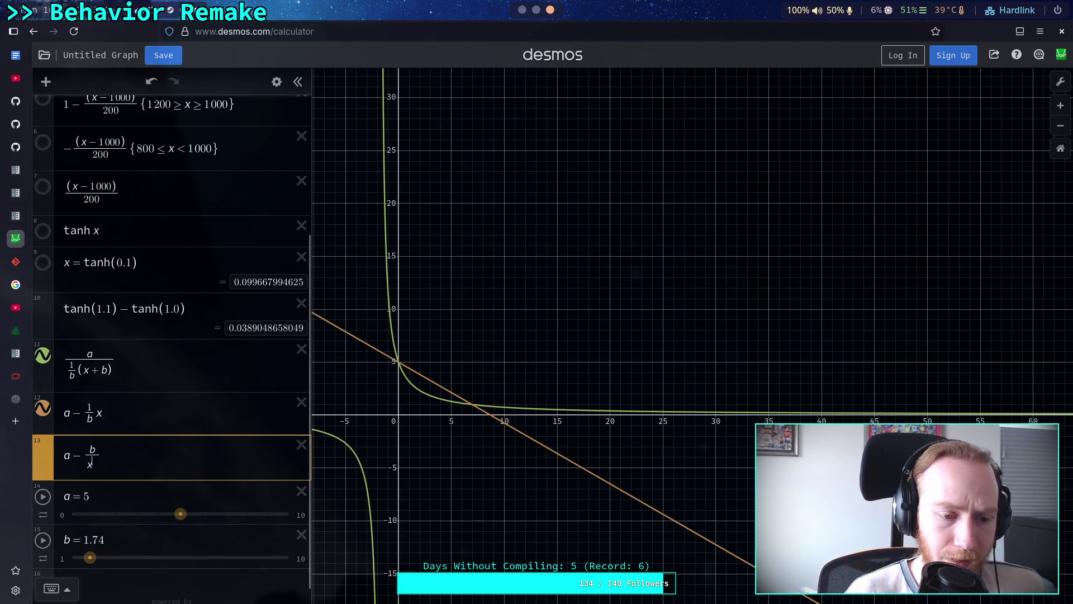
key(BackSpace)
key(BackSpace)
text(/)
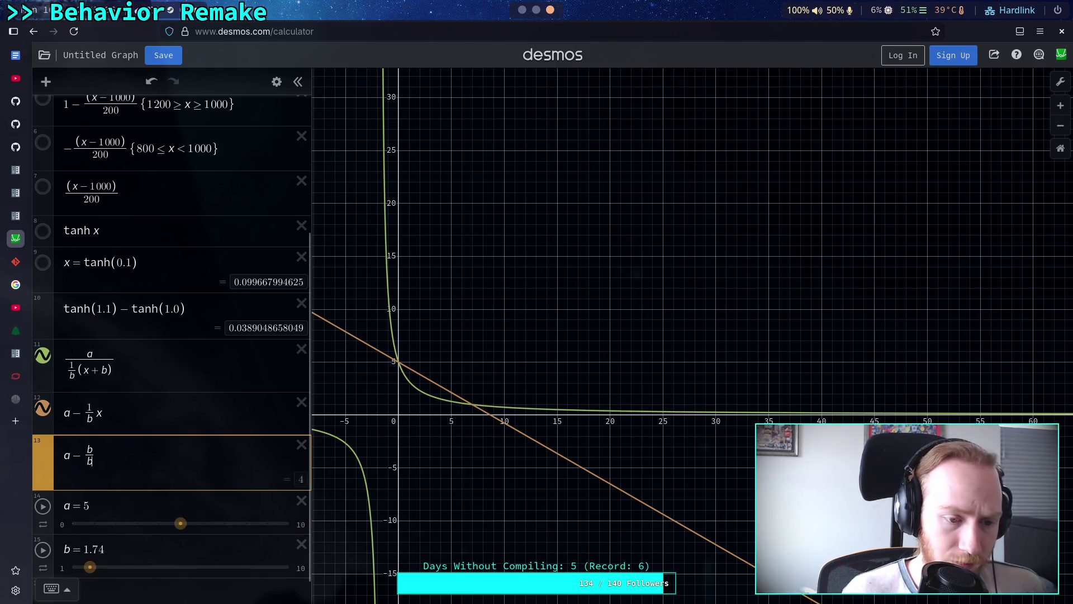
text(x)
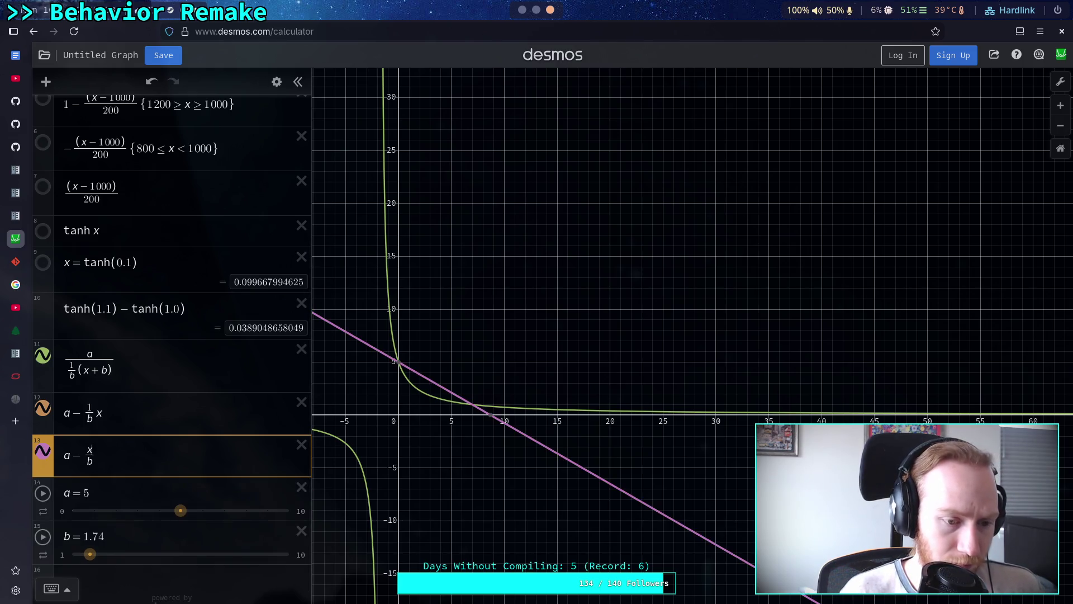
text(^2)
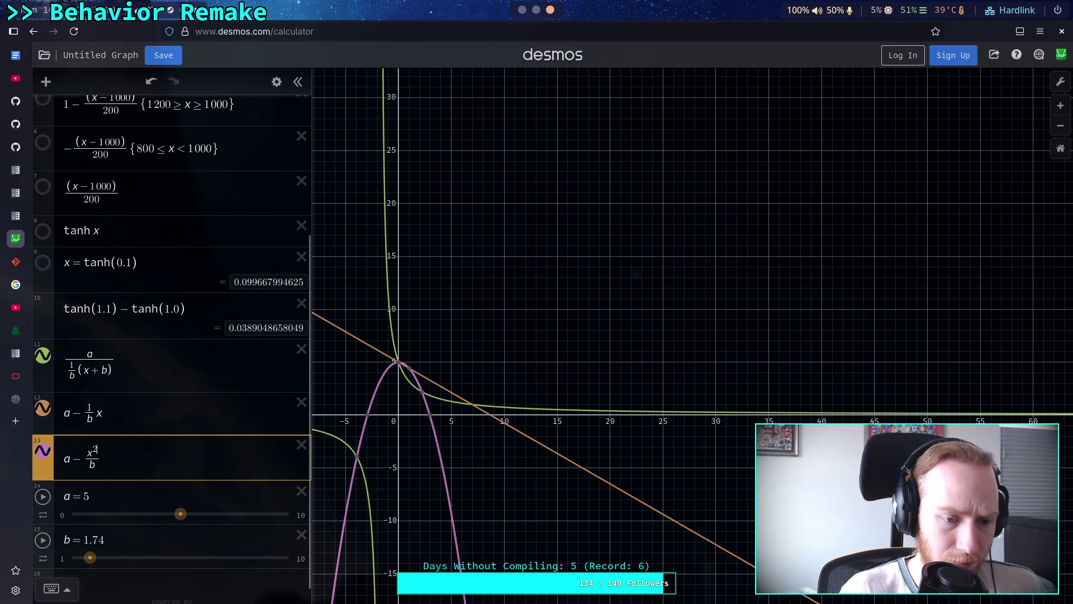
mouse_move(90, 557)
mouse_down()
mouse_move(220, 542)
mouse_move(135, 543)
mouse_move(170, 568)
mouse_move(255, 543)
mouse_move(340, 541)
mouse_move(144, 542)
mouse_move(342, 542)
mouse_up()
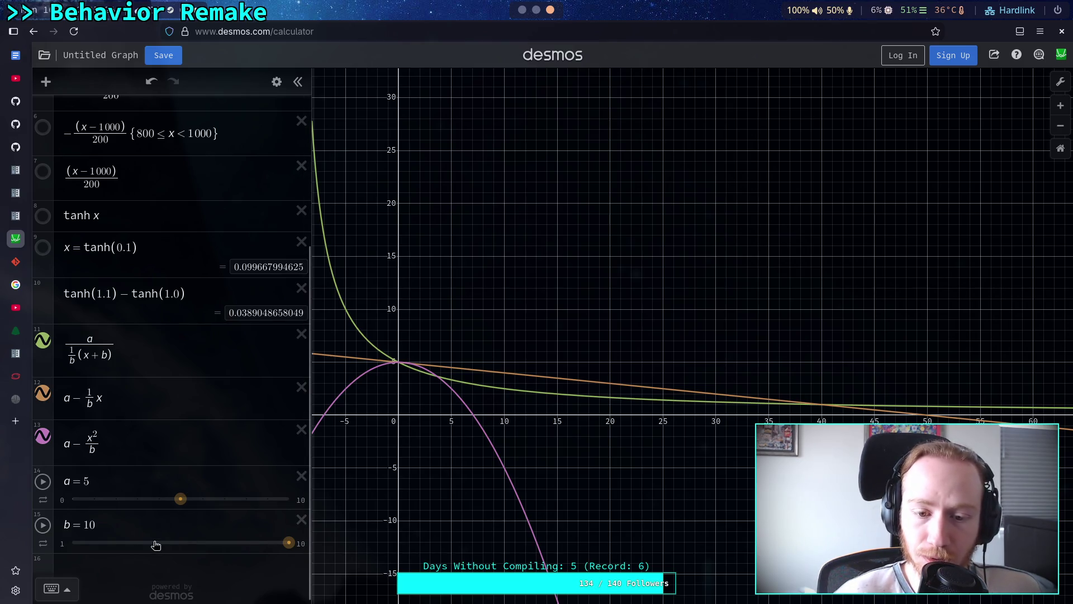
drag(288, 544, 165, 550)
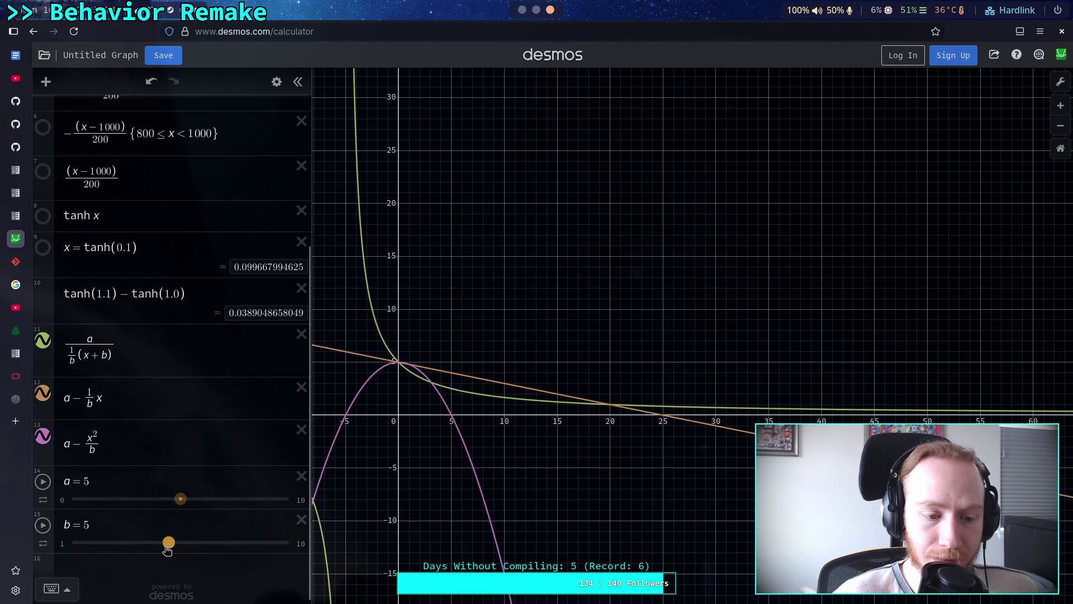
mouse_move(167, 550)
mouse_down()
mouse_move(69, 555)
mouse_move(327, 563)
mouse_up()
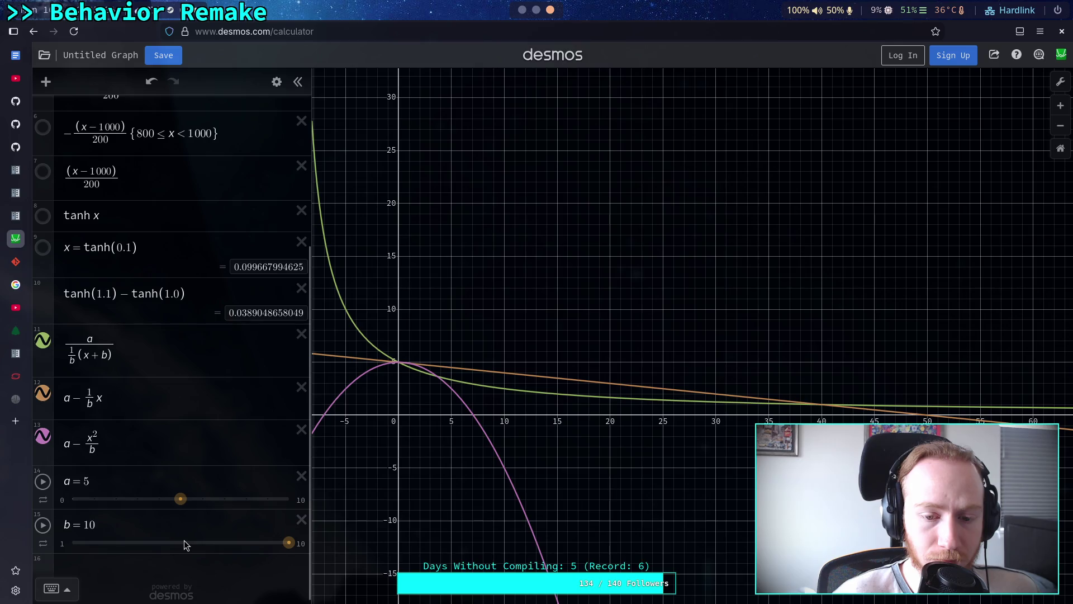
scroll(106, 450, down, 1)
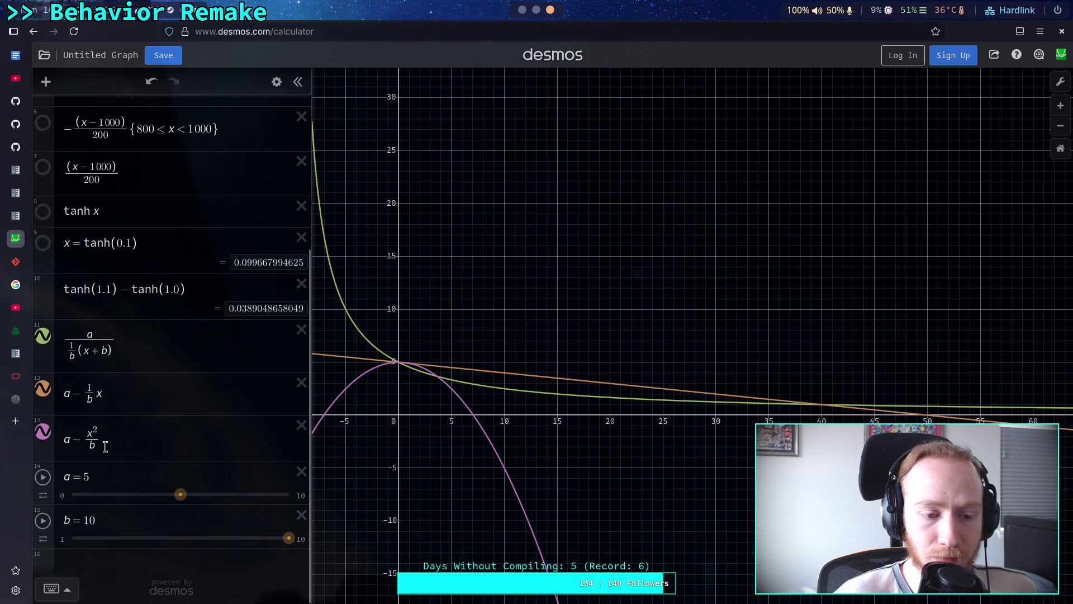
Try dividing the parabola term by a/b and lower b to about 1.35
click(93, 444)
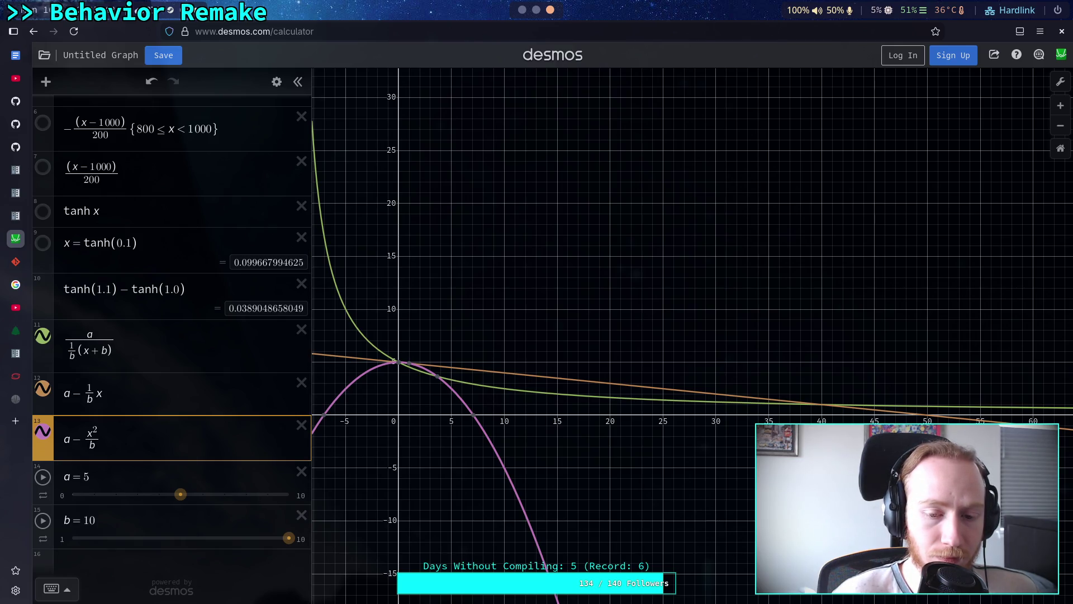
text(/a)
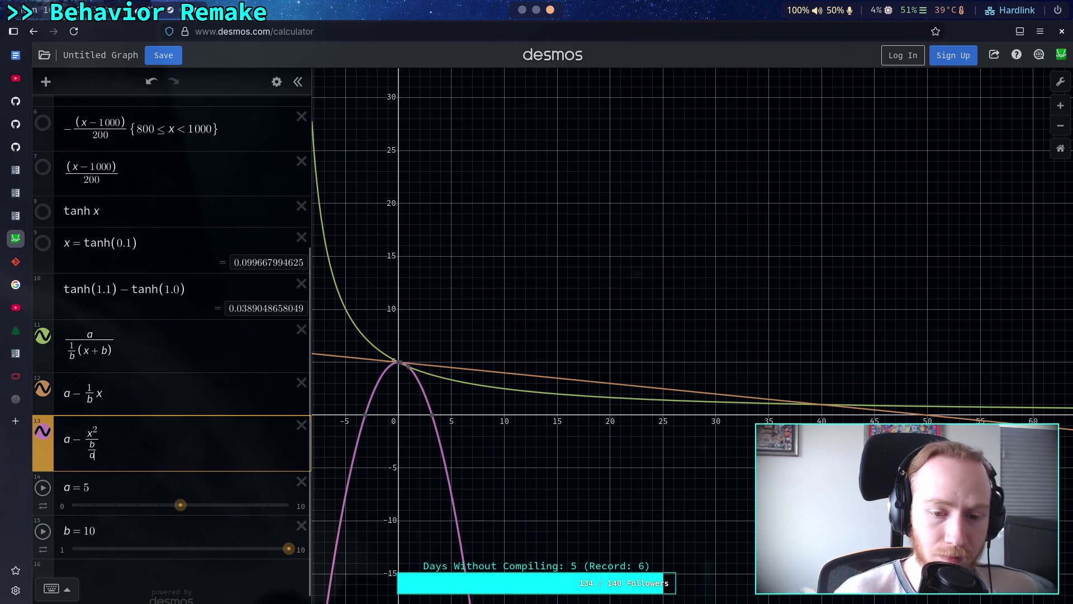
key(Left)
key(BackSpace)
key(BackSpace)
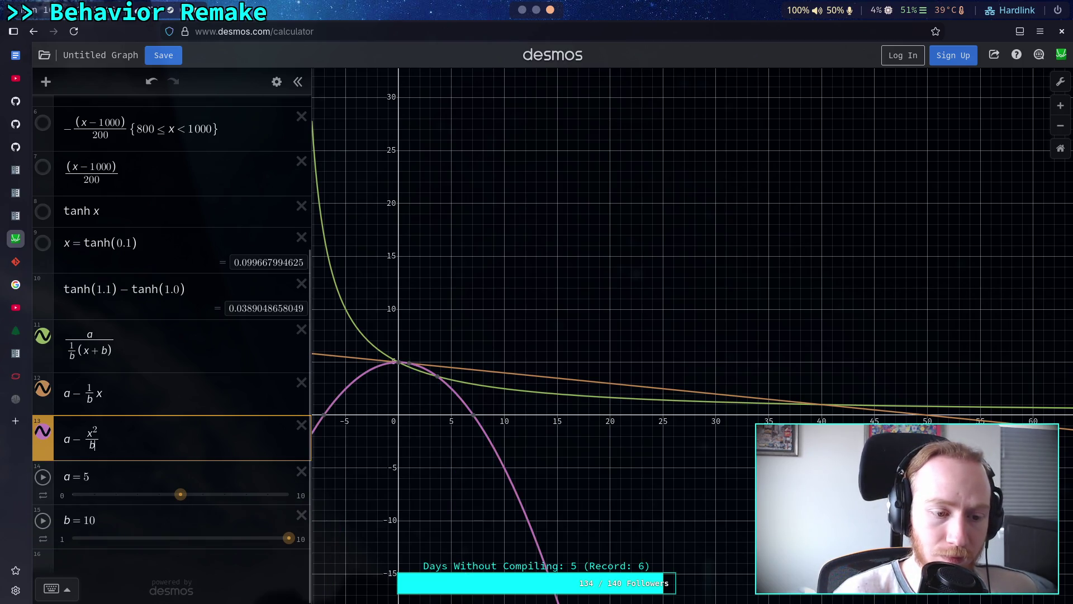
text((a/b)
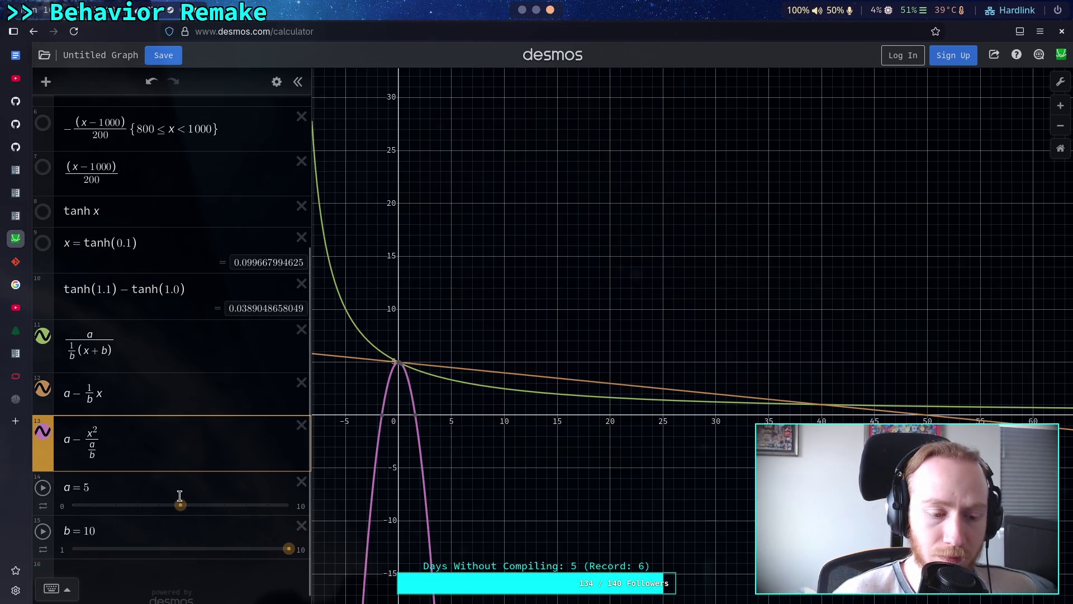
mouse_move(281, 551)
mouse_down()
mouse_move(72, 551)
mouse_move(102, 551)
mouse_move(81, 551)
mouse_up()
Rework the parabola into b·x² over a and raise b to about 6.43
click(92, 450)
key(BackSpace)
key(BackSpace)
key(BackSpace)
text(b)
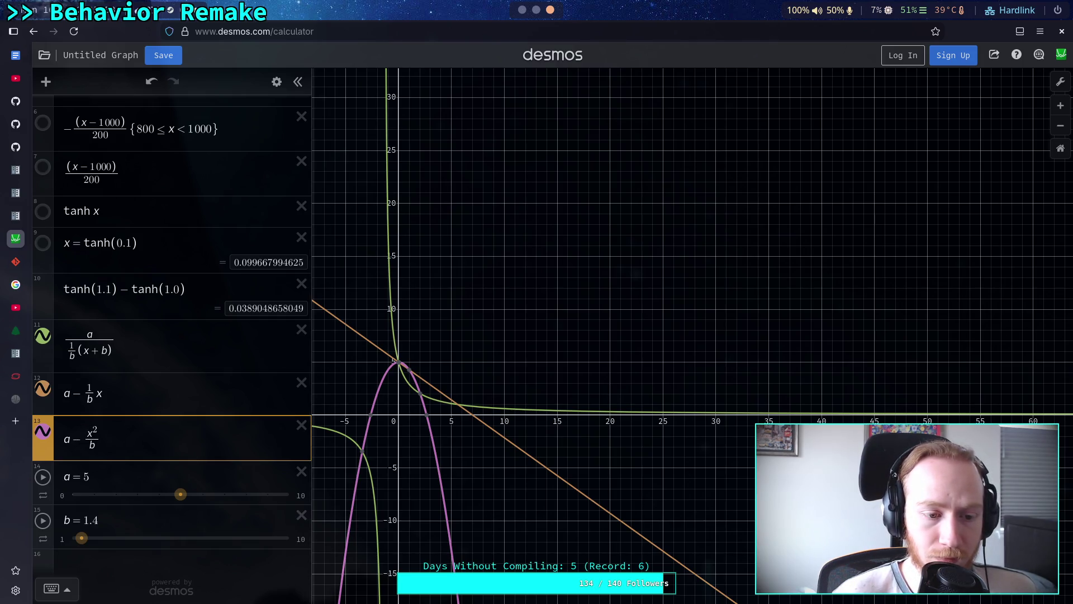
text(d)
key(BackSpace)
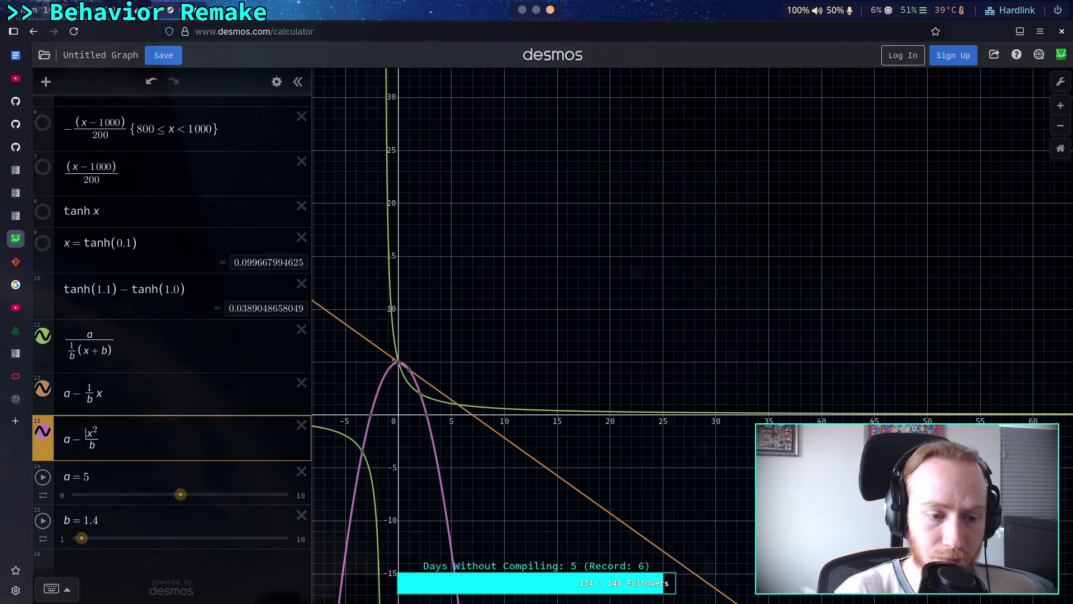
text(b)
key(Down)
key(BackSpace)
text(a)
mouse_move(82, 543)
mouse_down()
mouse_move(206, 550)
mouse_move(195, 551)
mouse_up()
Restore the parabola to a − x²/b and set b to about 7.25
click(95, 445)
key(BackSpace)
text(b)
key(Left)
key(BackSpace)
text(b)
key(BackSpace)
mouse_move(196, 541)
mouse_down()
mouse_move(110, 542)
mouse_move(226, 545)
mouse_up()
mouse_move(240, 543)
mouse_down()
mouse_move(166, 549)
mouse_move(173, 540)
mouse_up()
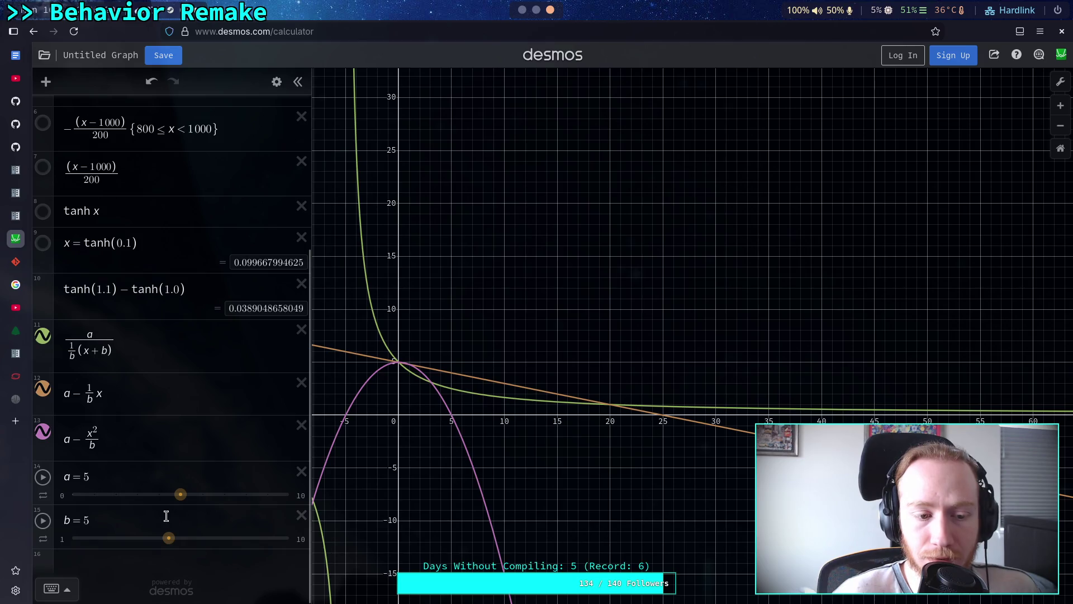
Raise b's slider maximum to 26 and set b to about 20
click(95, 446)
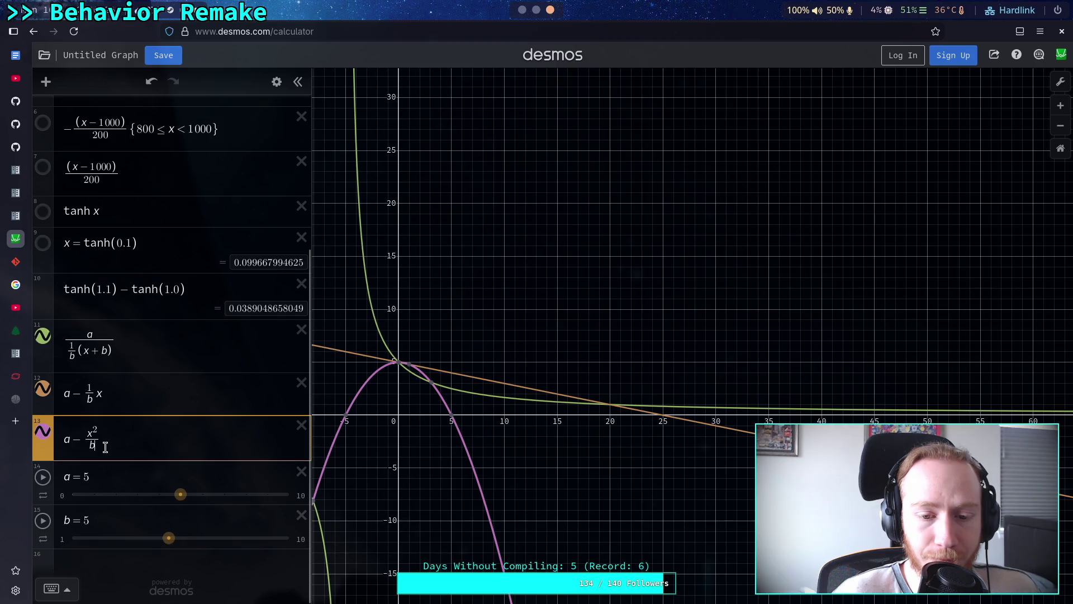
click(302, 539)
text(26)
key(Return)
drag(108, 539, 239, 539)
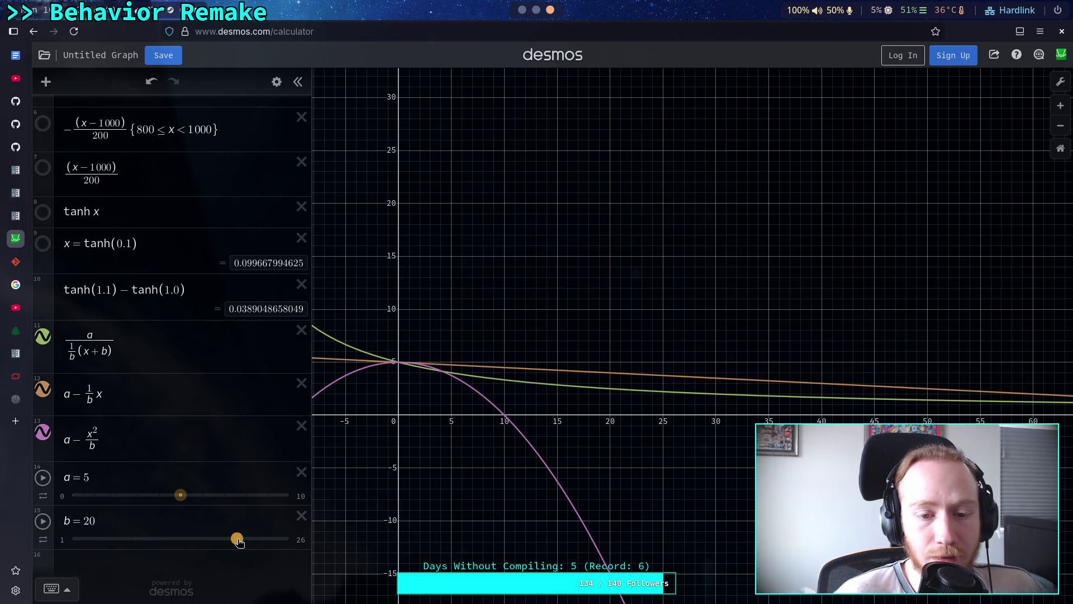
Extend b's maximum to 40, then 50, and set b to about 45
click(300, 540)
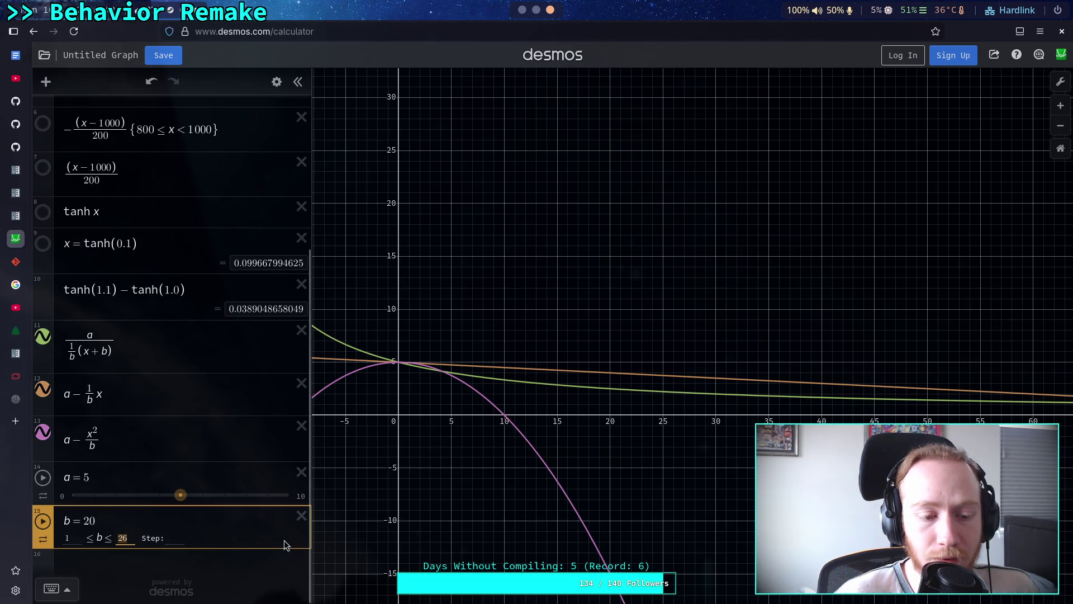
text(40)
key(Return)
drag(178, 538, 334, 550)
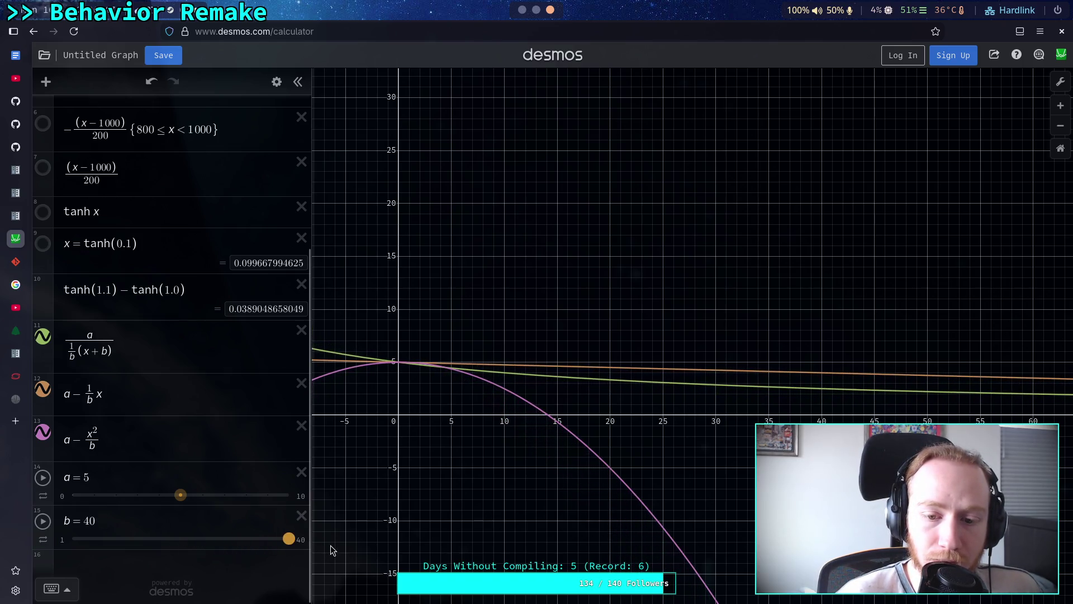
click(302, 540)
text(50)
key(Return)
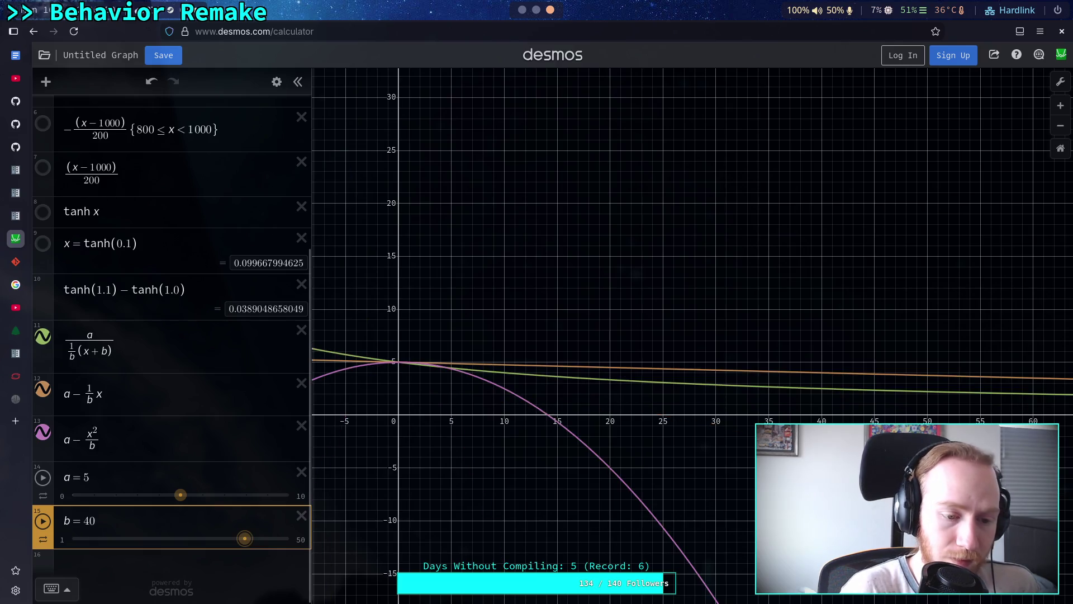
drag(245, 538, 267, 541)
Check where the pink curve crosses zero and put the caret in its denominator
click(558, 423)
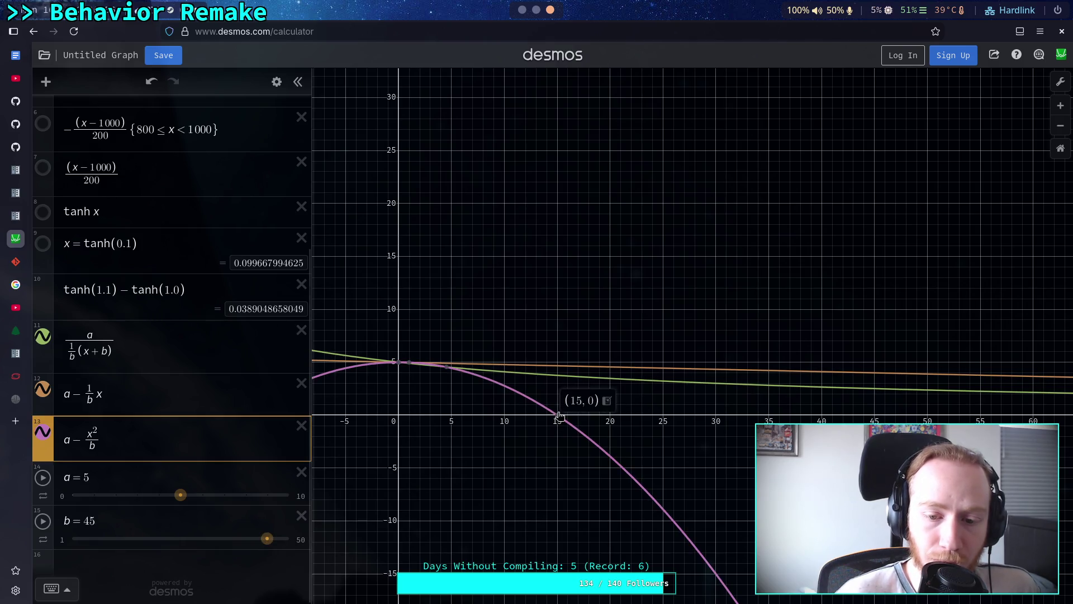
click(152, 525)
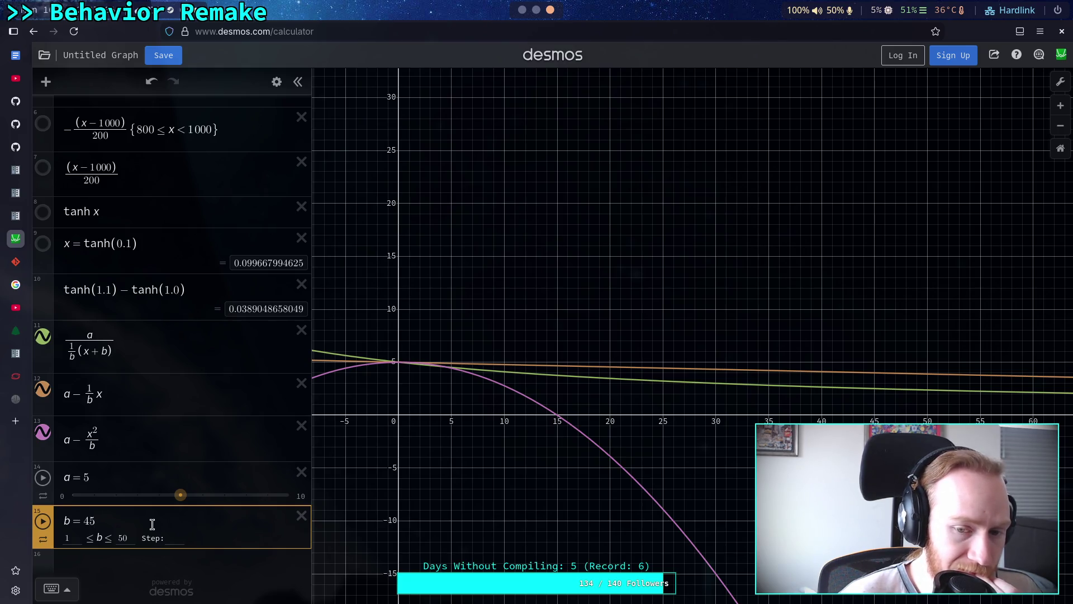
scroll(145, 517, up, 1)
scroll(121, 500, down, 1)
click(91, 447)
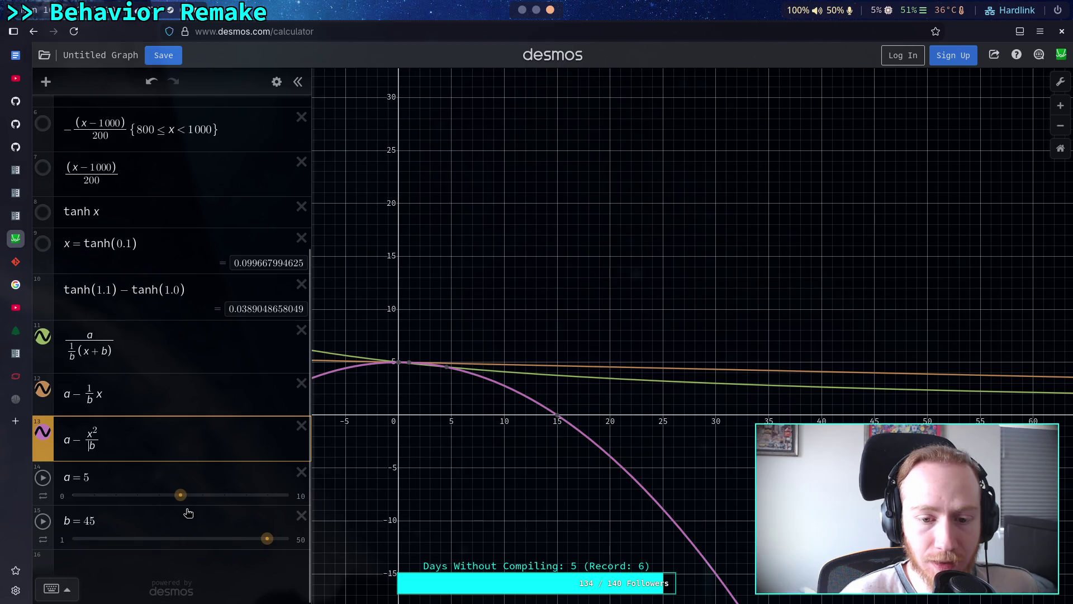
Make the pink denominator ab, cap b's slider at 5, and set b near 2.6
text(a)
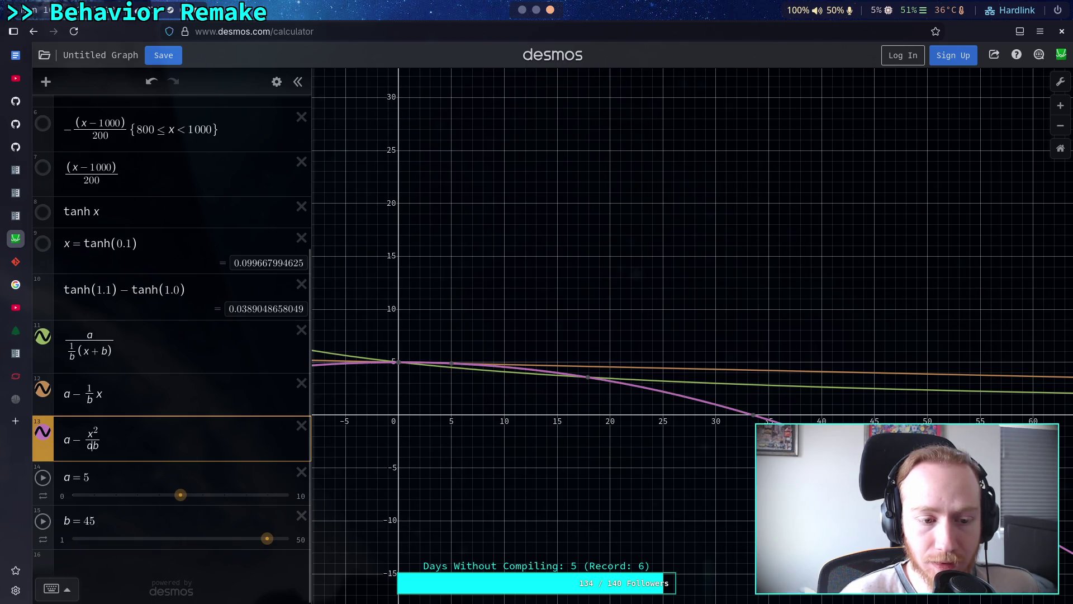
click(299, 540)
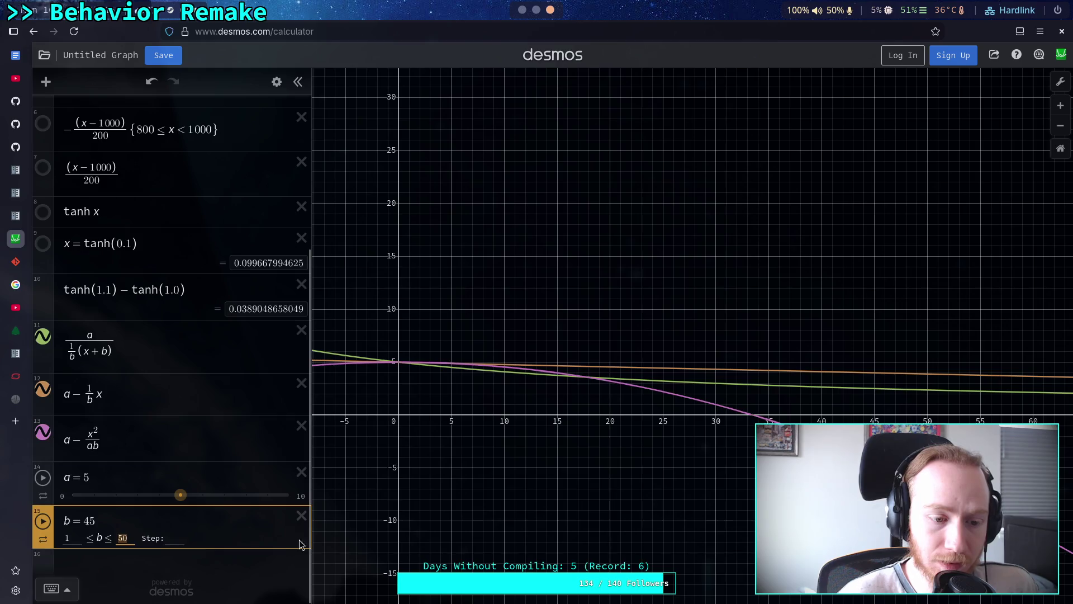
key(BackSpace)
key(Return)
drag(292, 538, 72, 569)
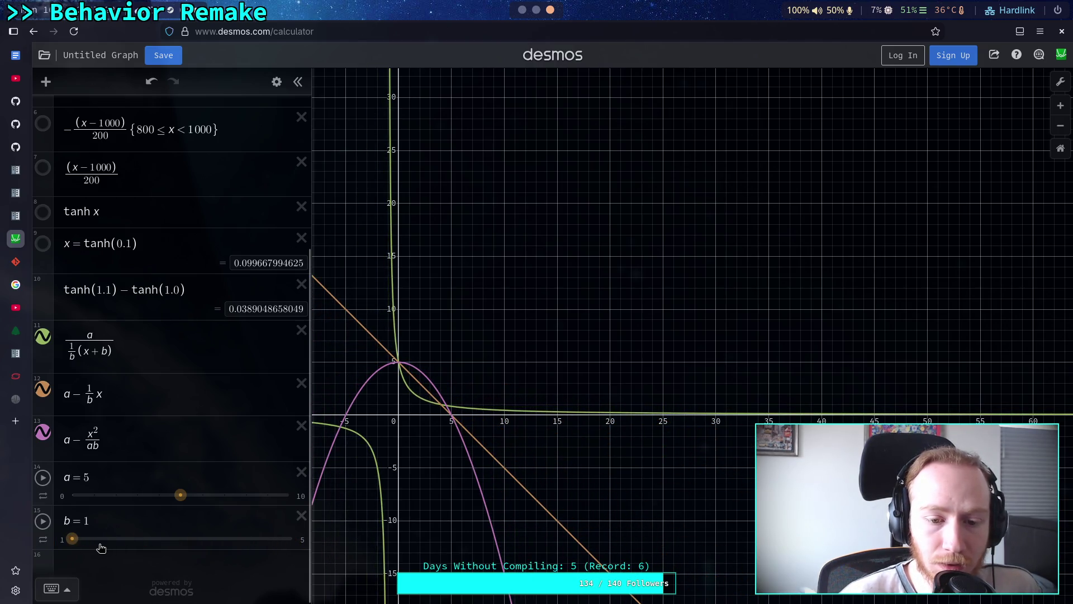
drag(72, 538, 241, 542)
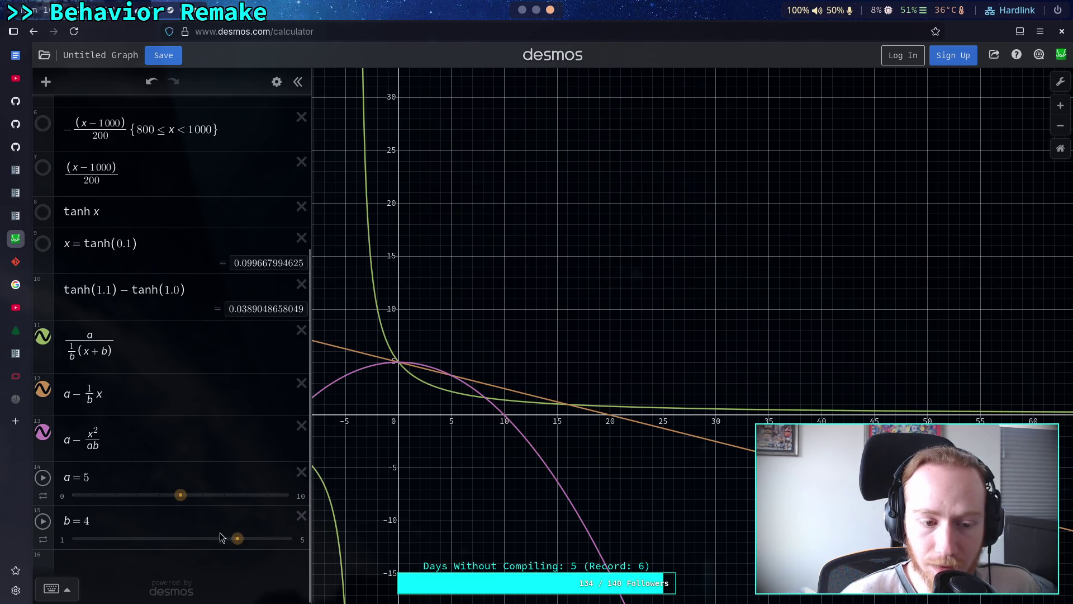
Try numeric factors 2 and 5 in the pink denominator, then lower b to compare
click(94, 445)
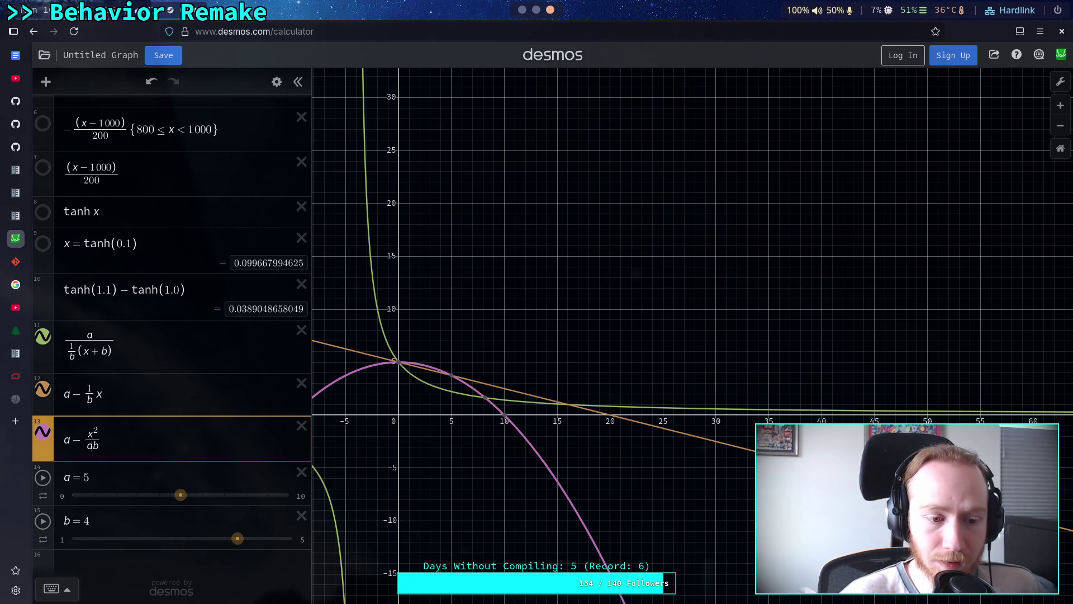
text(2)
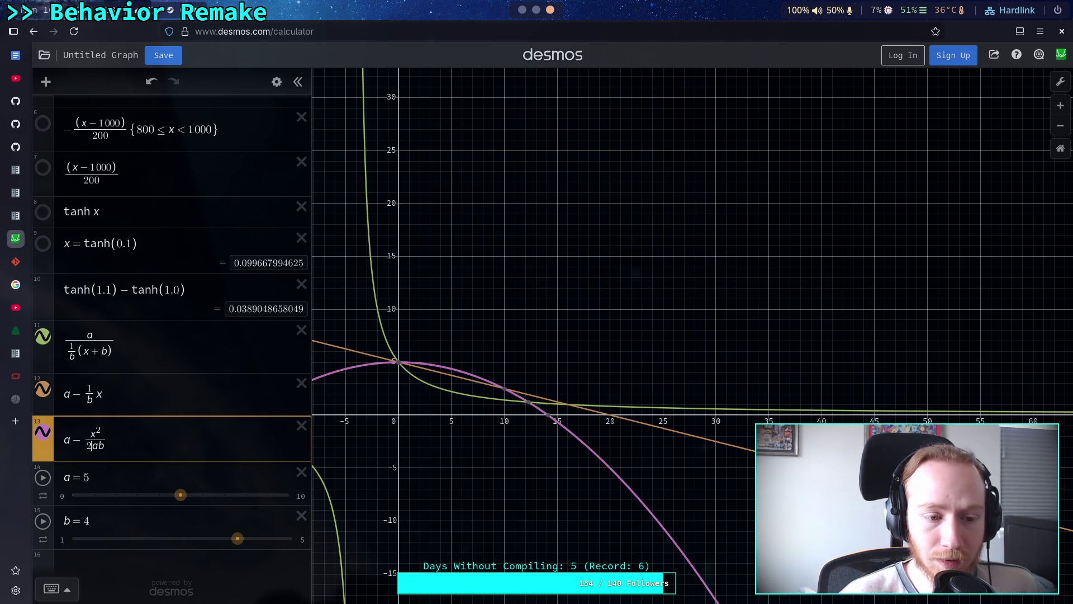
key(BackSpace)
text(5)
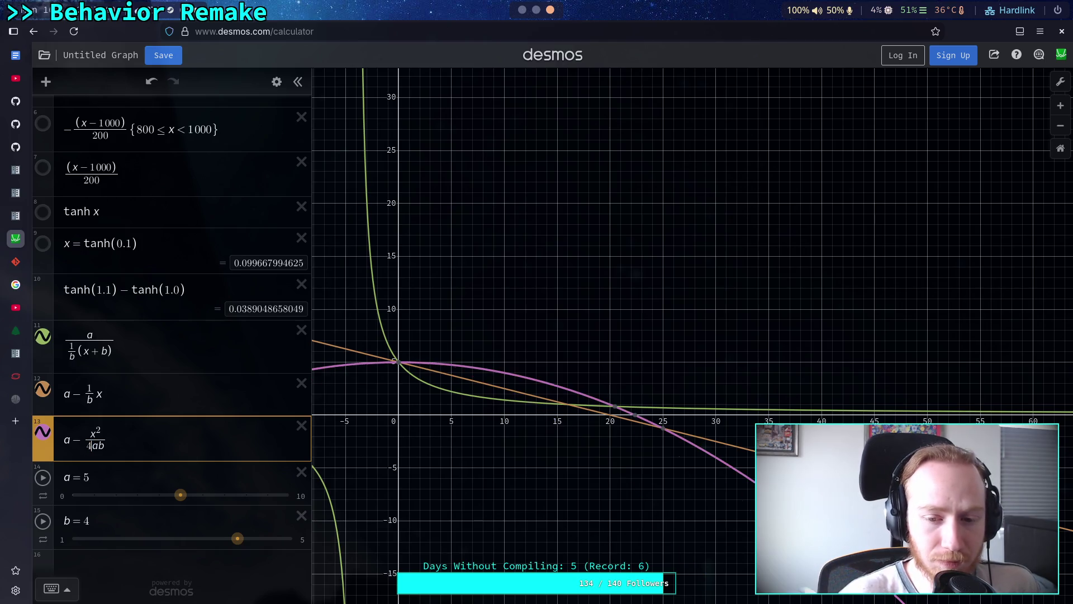
drag(238, 538, 39, 545)
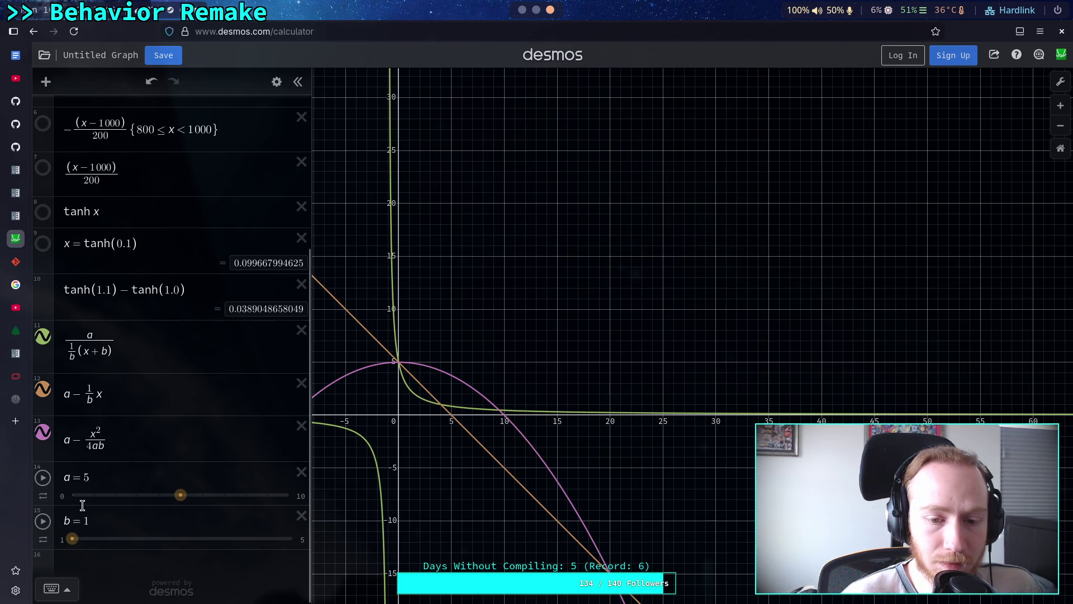
Change the pink curve's denominator to ab², giving a − x²/(ab²)
click(92, 441)
key(BackSpace)
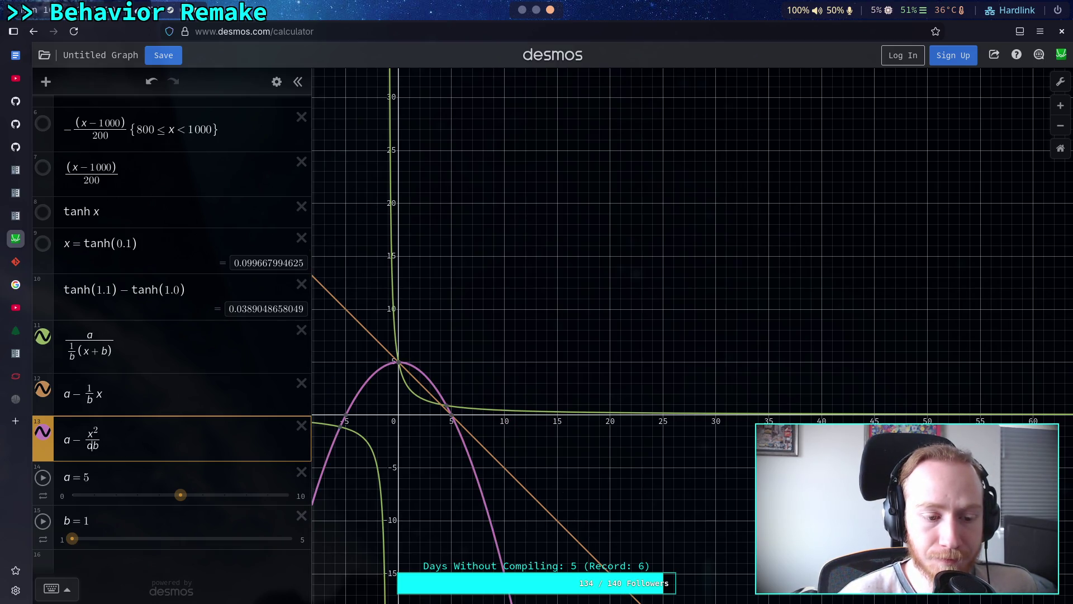
text(2)
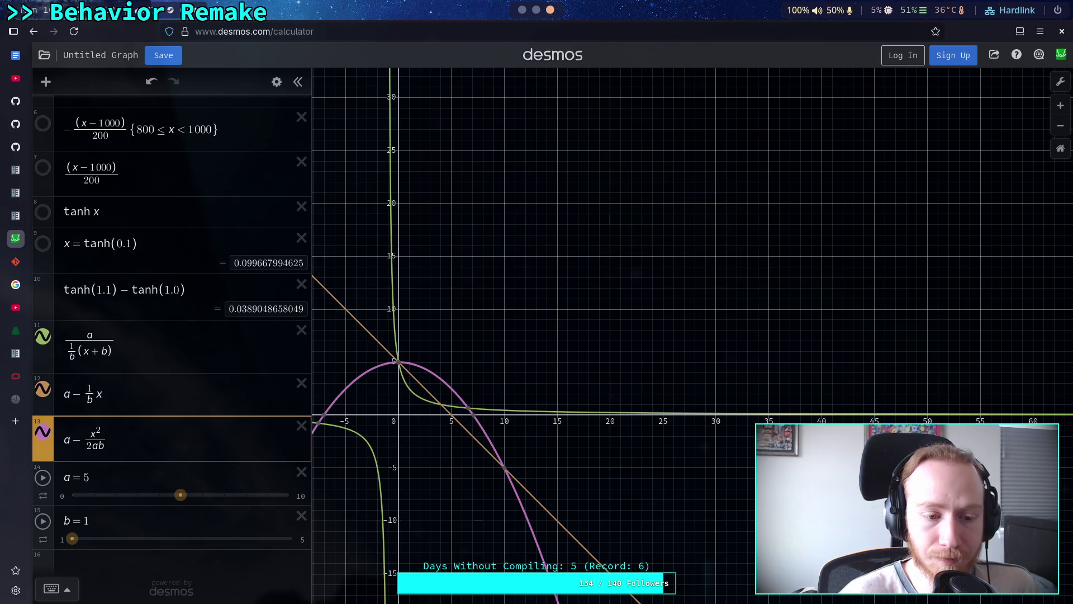
key(BackSpace)
text(_2)
key(BackSpace)
text(2)
key(BackSpace)
key(BackSpace)
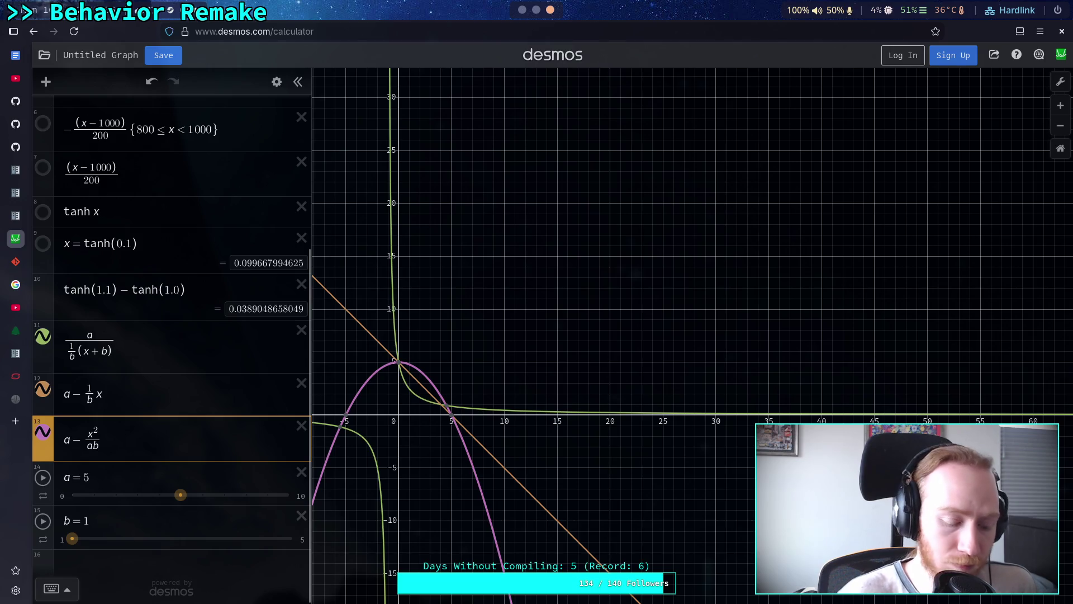
text(^2)
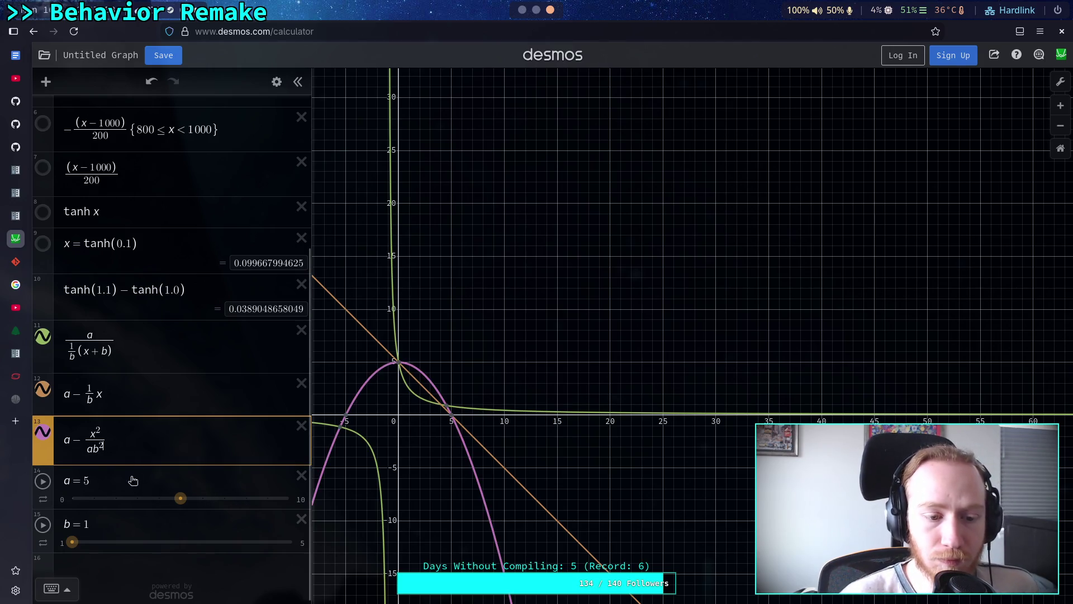
Fine-tune b to about 4.06 while comparing the three curves
mouse_move(72, 541)
mouse_down()
mouse_move(322, 531)
mouse_move(181, 548)
mouse_up()
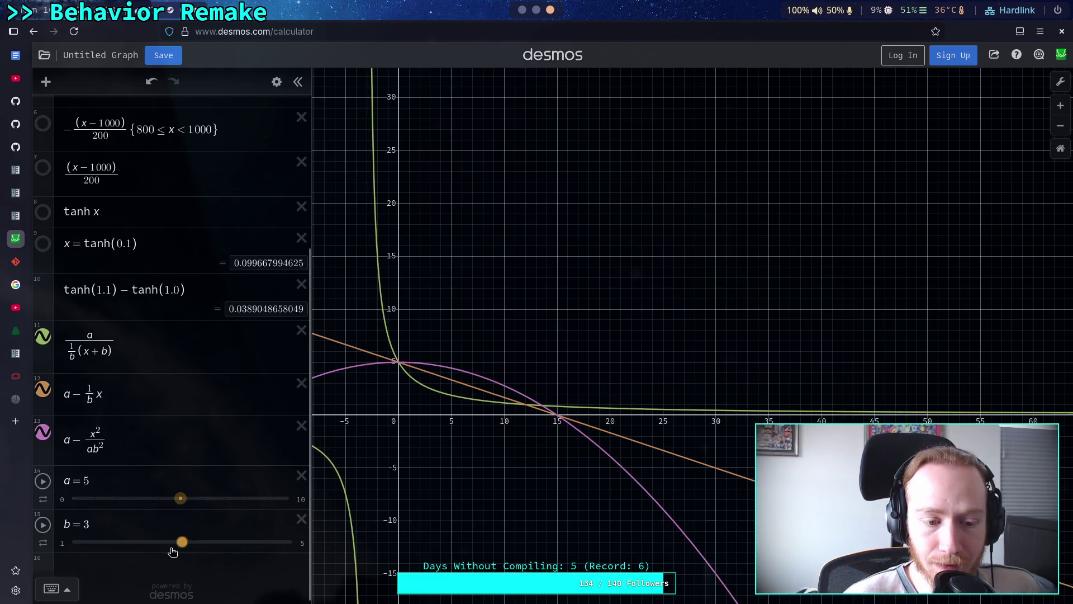
mouse_move(182, 542)
mouse_down()
mouse_move(153, 542)
mouse_move(220, 542)
mouse_move(96, 542)
mouse_move(239, 542)
mouse_move(81, 542)
mouse_move(240, 544)
mouse_up()
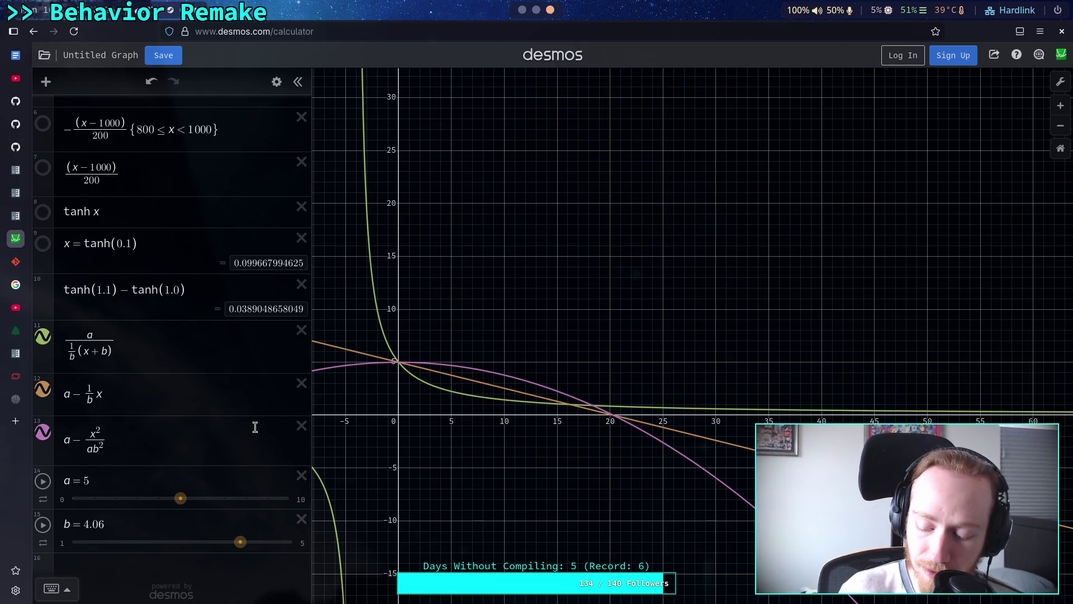
scroll(143, 367, down, 1)
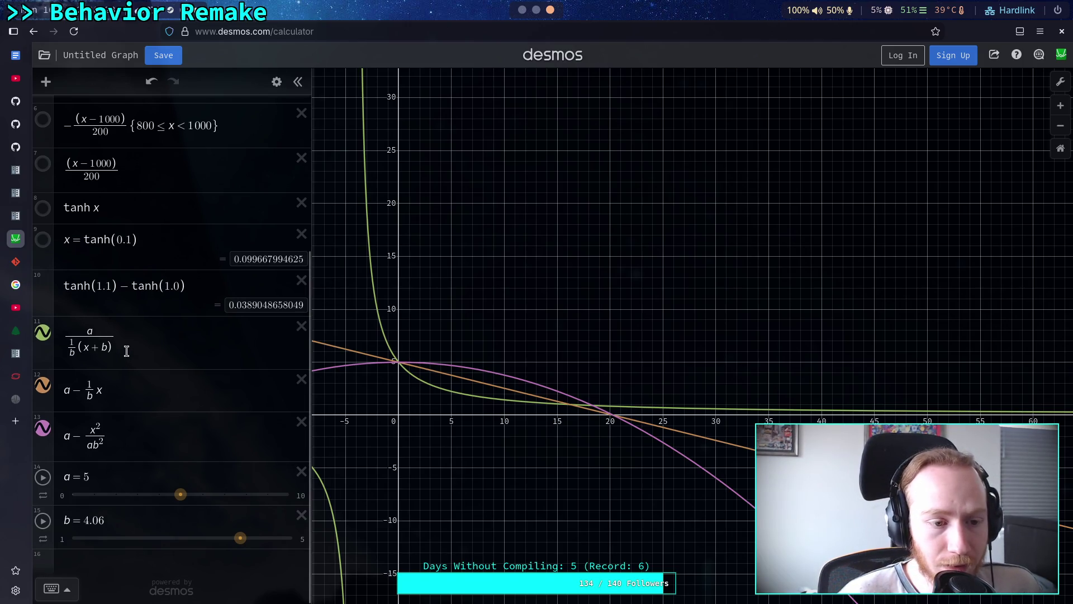
click(127, 350)
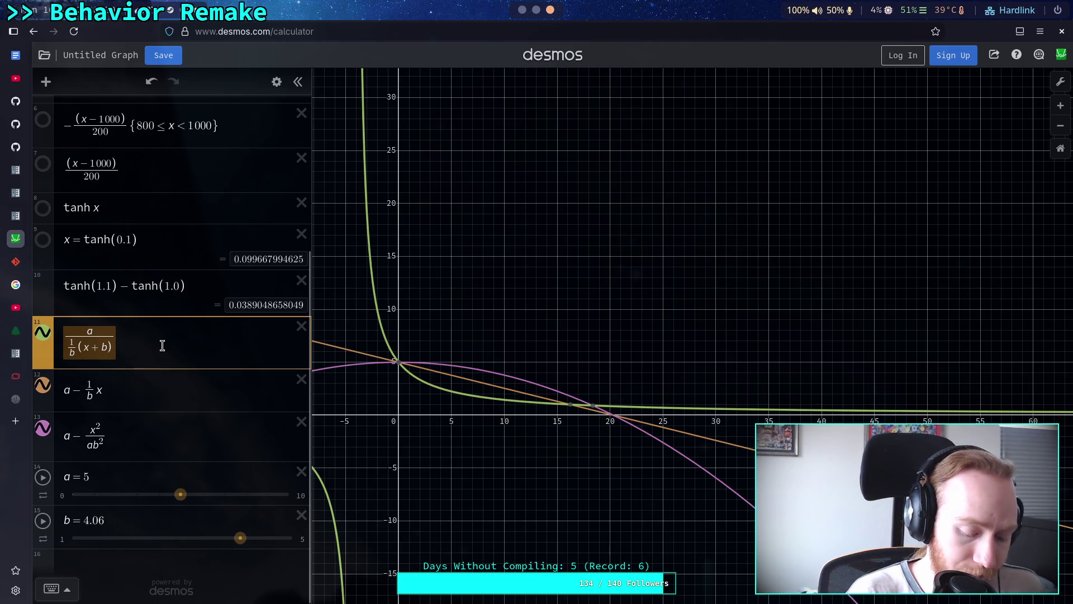
Rewrite the green formula as 1 − log(x + 1)
key(BackSpace)
text(logx)
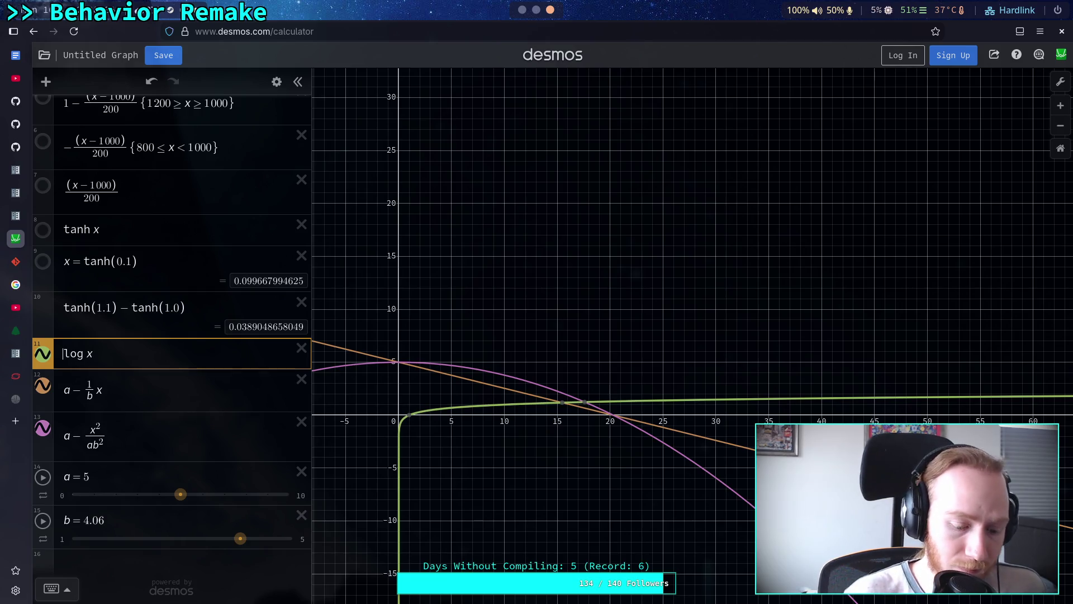
click(63, 353)
text(1-)
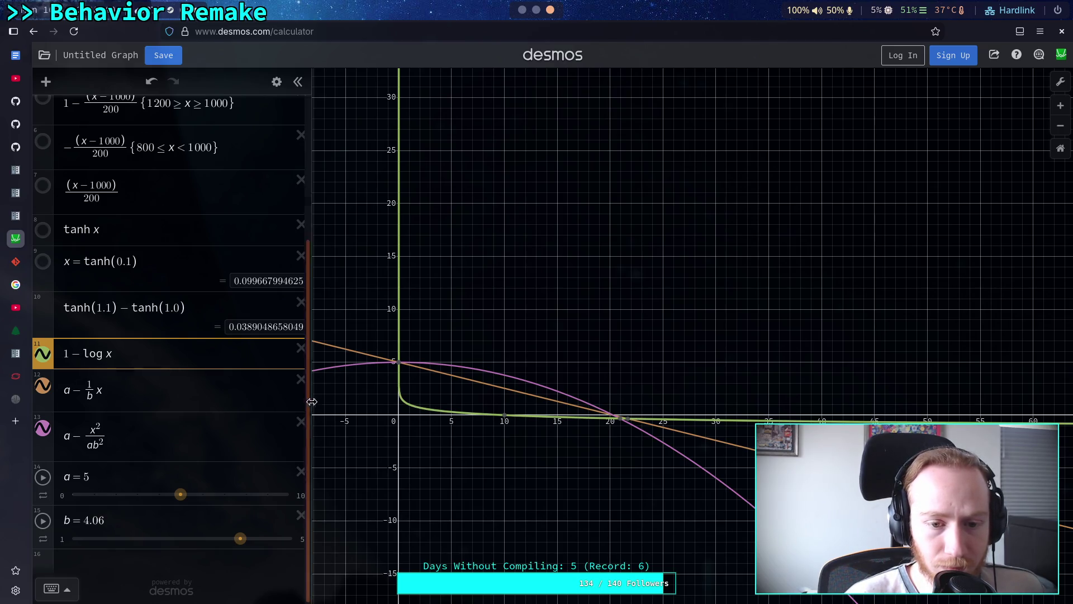
mouse_move(399, 368)
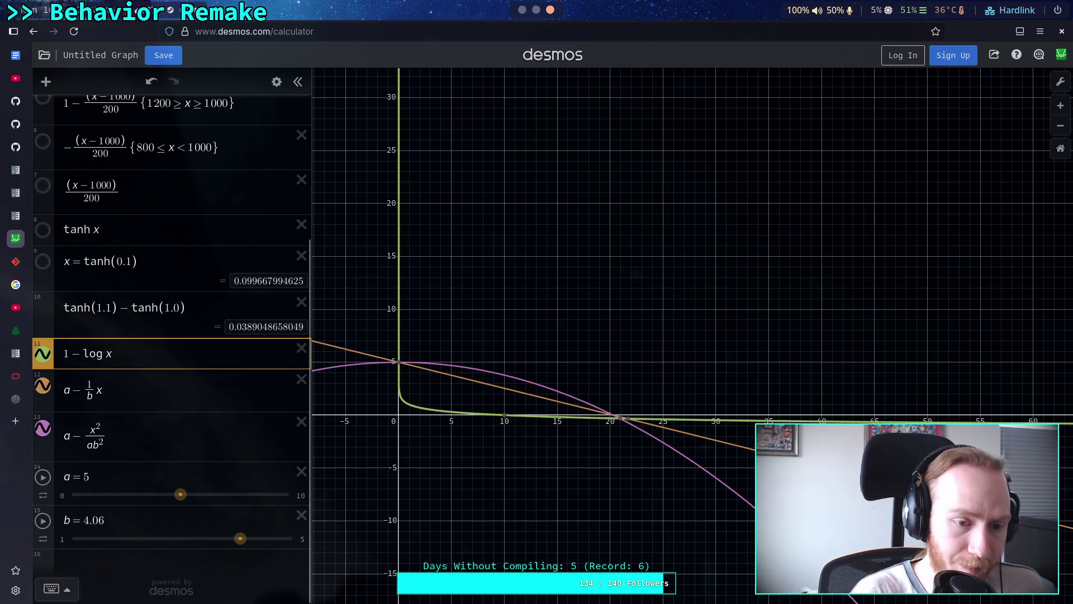
key(BackSpace)
text((x + 1)
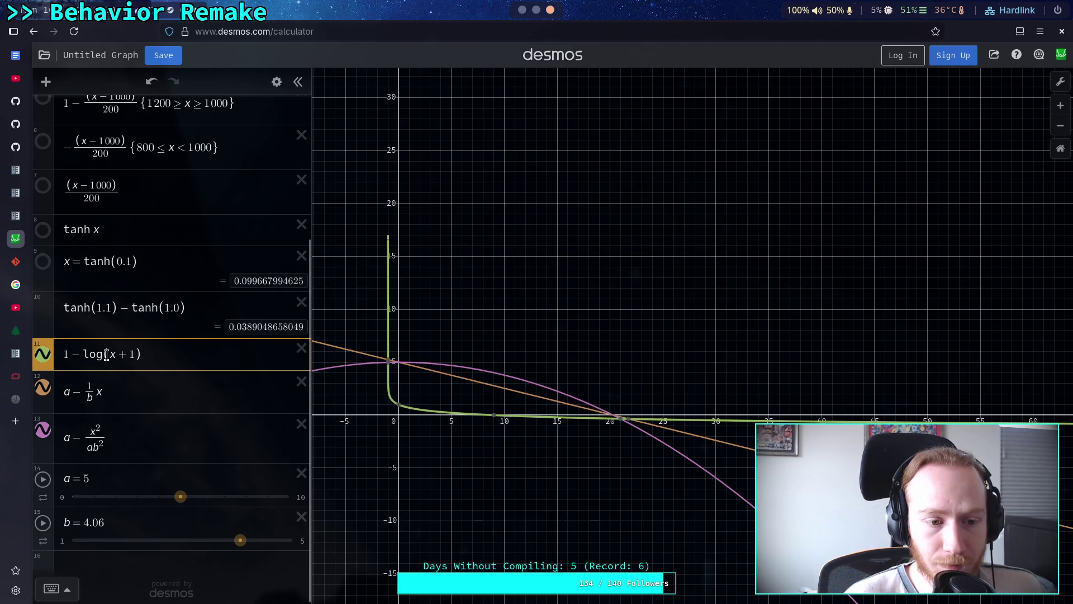
Replace the leading 1 with a − b and lower b to about 1.9
drag(65, 353, 78, 354)
text(a-b)
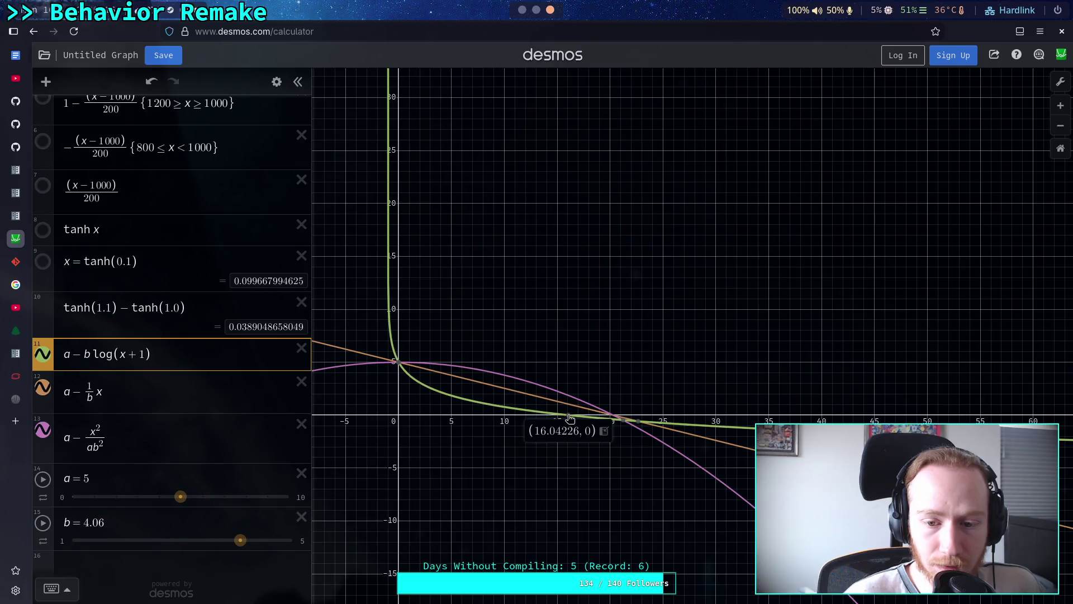
click(235, 546)
mouse_move(235, 546)
mouse_down()
mouse_move(124, 557)
mouse_move(296, 541)
mouse_move(243, 565)
mouse_move(314, 562)
mouse_move(196, 563)
mouse_move(305, 564)
mouse_move(109, 545)
mouse_move(244, 554)
mouse_move(233, 546)
mouse_up()
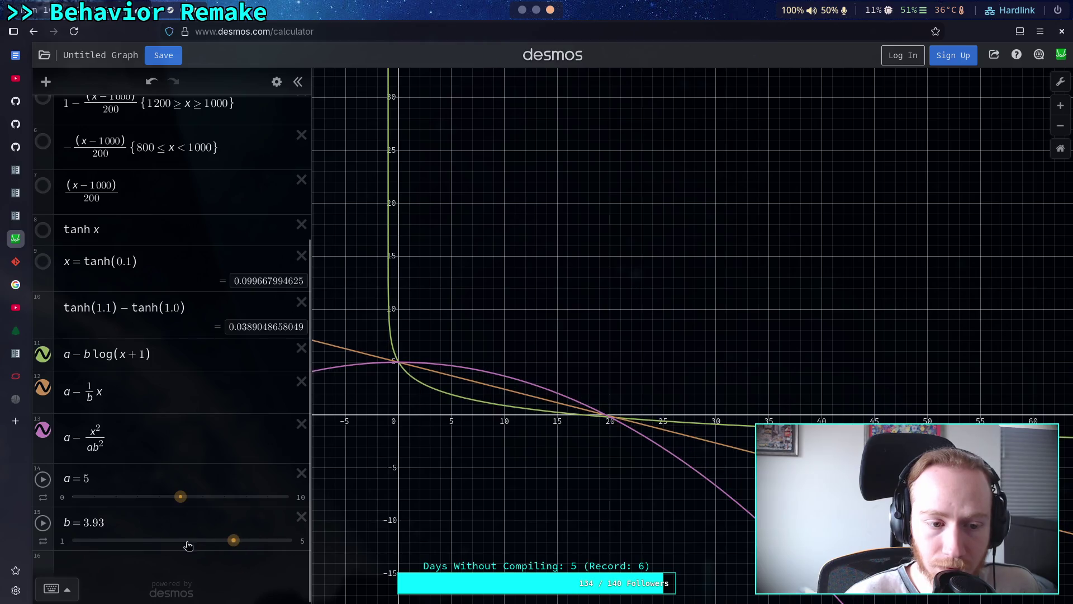
Replace the b inside log with 1 and delete the b multiplier before log
click(140, 354)
text(b)
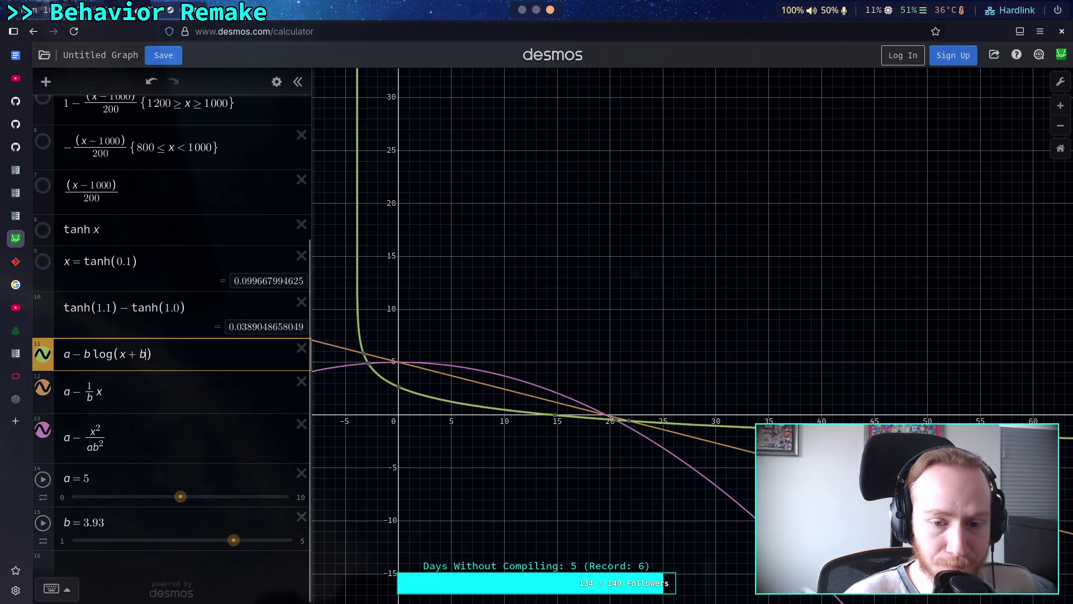
mouse_move(235, 541)
mouse_down()
mouse_move(86, 540)
mouse_move(247, 539)
mouse_up()
click(145, 357)
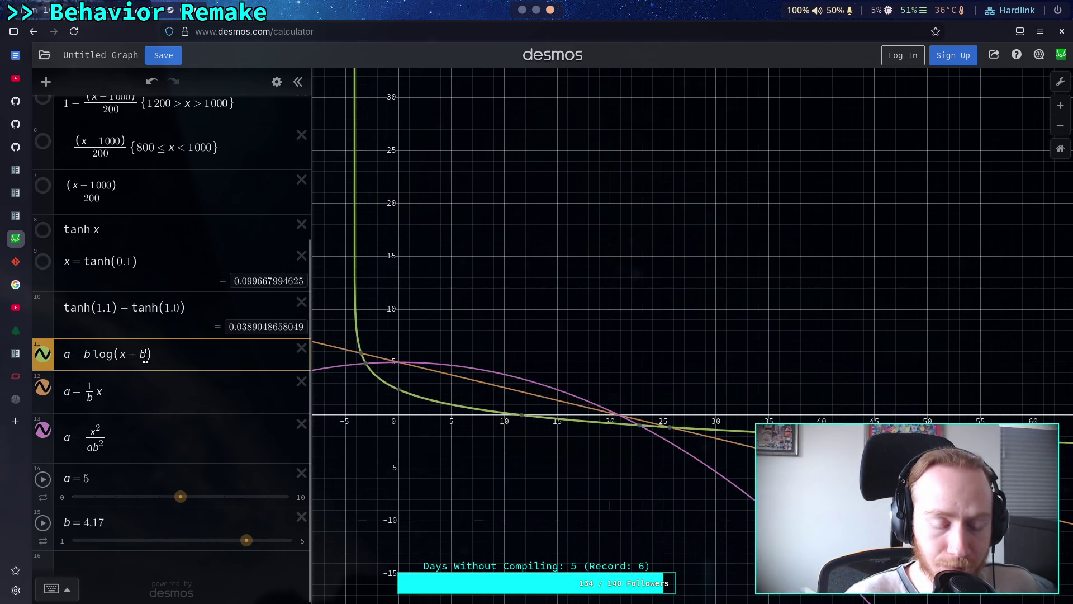
text(1)
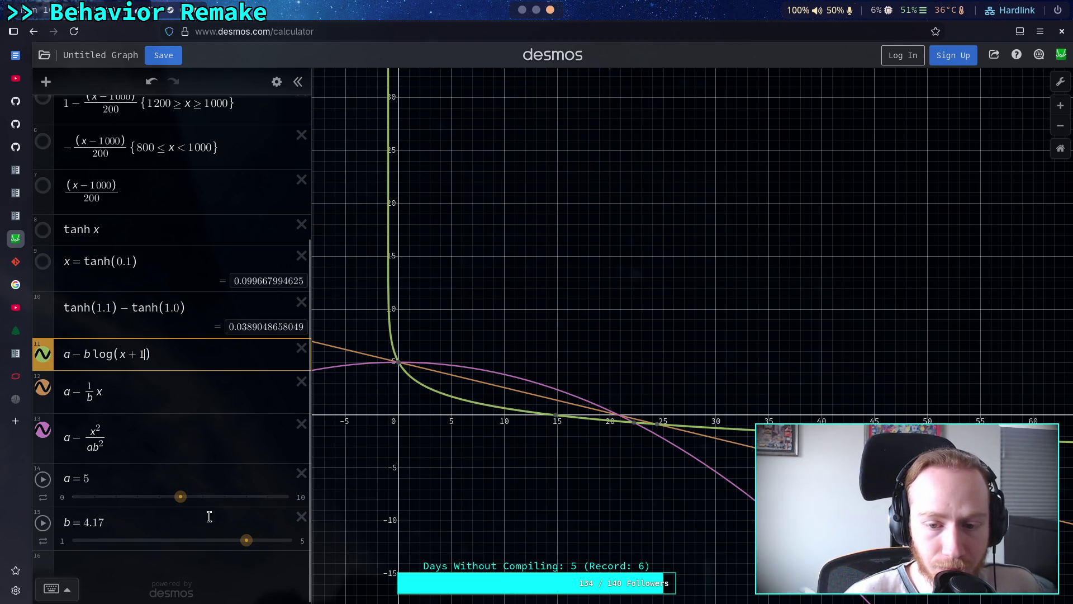
mouse_move(246, 540)
mouse_down()
mouse_move(135, 541)
mouse_move(293, 540)
mouse_move(180, 540)
mouse_move(209, 540)
mouse_up()
click(92, 355)
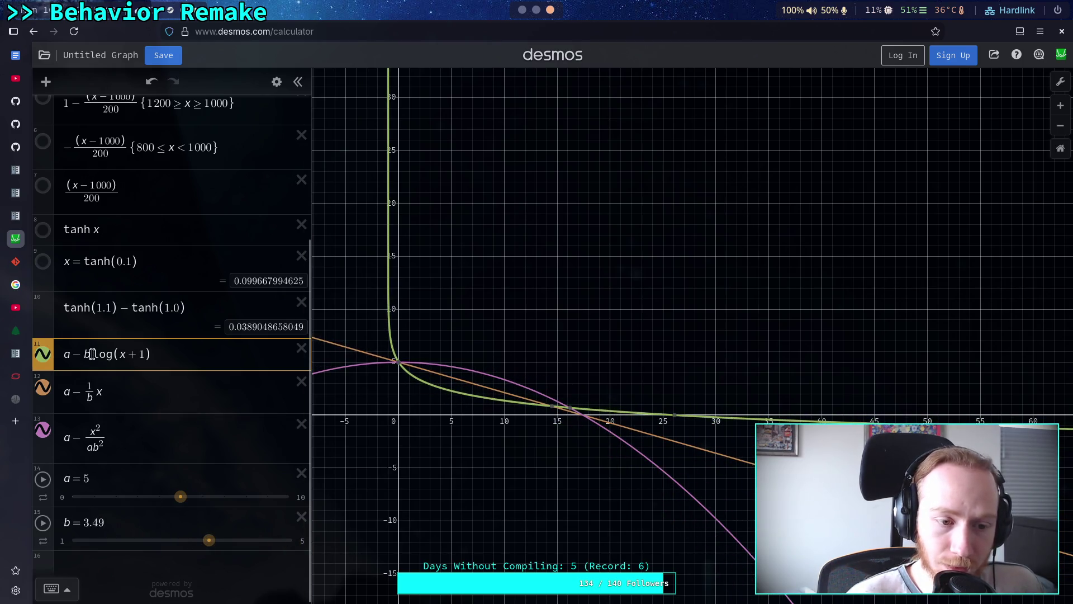
key(BackSpace)
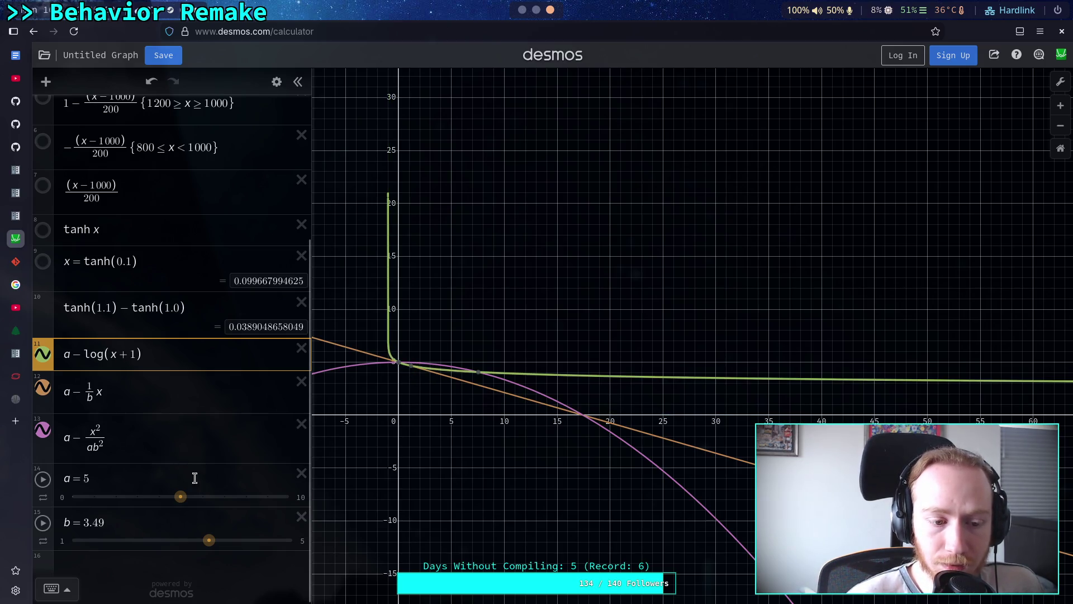
click(208, 541)
Set b to 3 and pan along the x-axis to larger values and back
drag(189, 550, 182, 552)
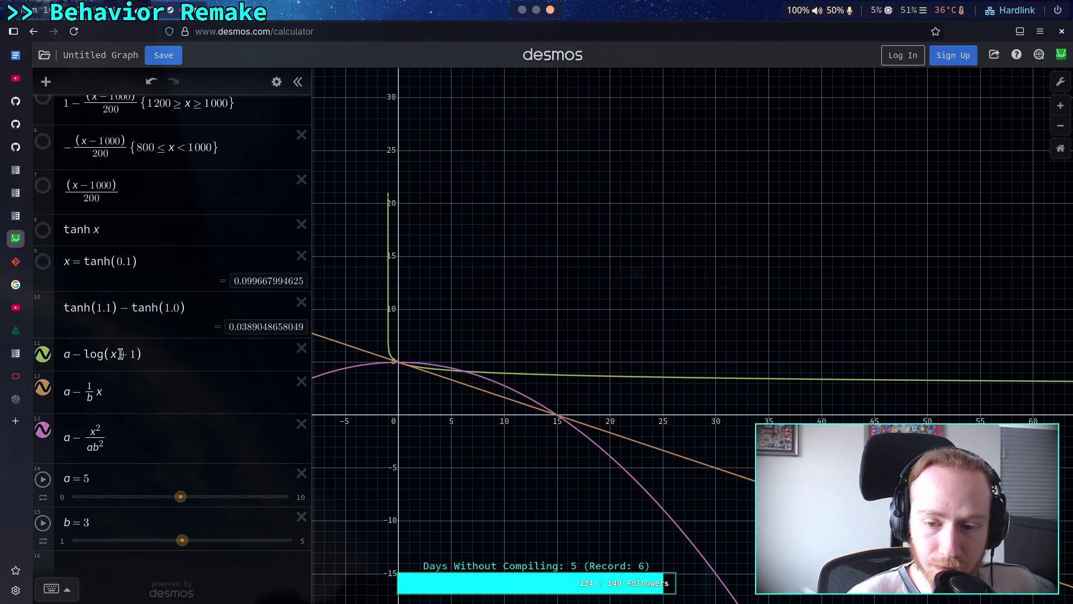
mouse_move(455, 408)
mouse_down()
mouse_move(715, 397)
mouse_move(453, 410)
mouse_move(367, 437)
mouse_up()
drag(615, 441, 528, 442)
drag(894, 447, 739, 449)
drag(542, 467, 703, 433)
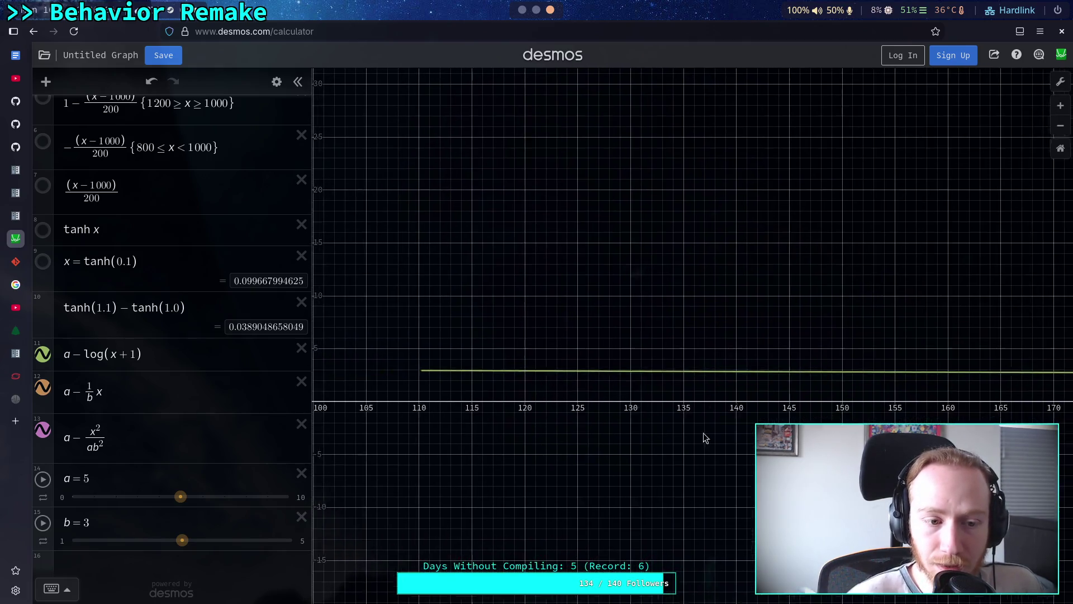
drag(426, 431, 912, 431)
drag(671, 428, 580, 428)
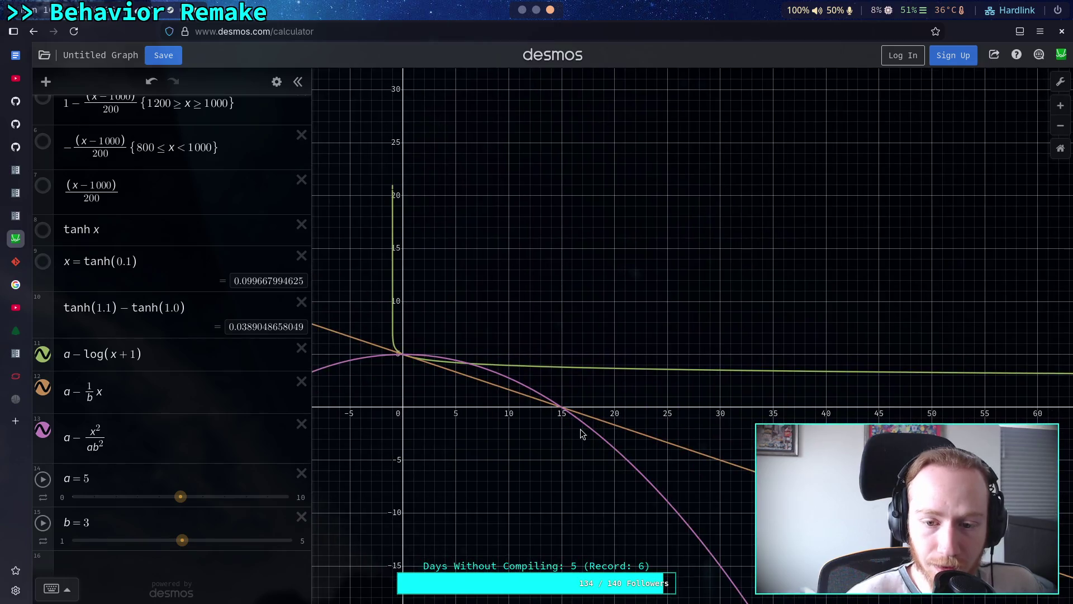
Give the green curve a log coefficient of 4, after trying 3 and 5
click(93, 353)
text(3)
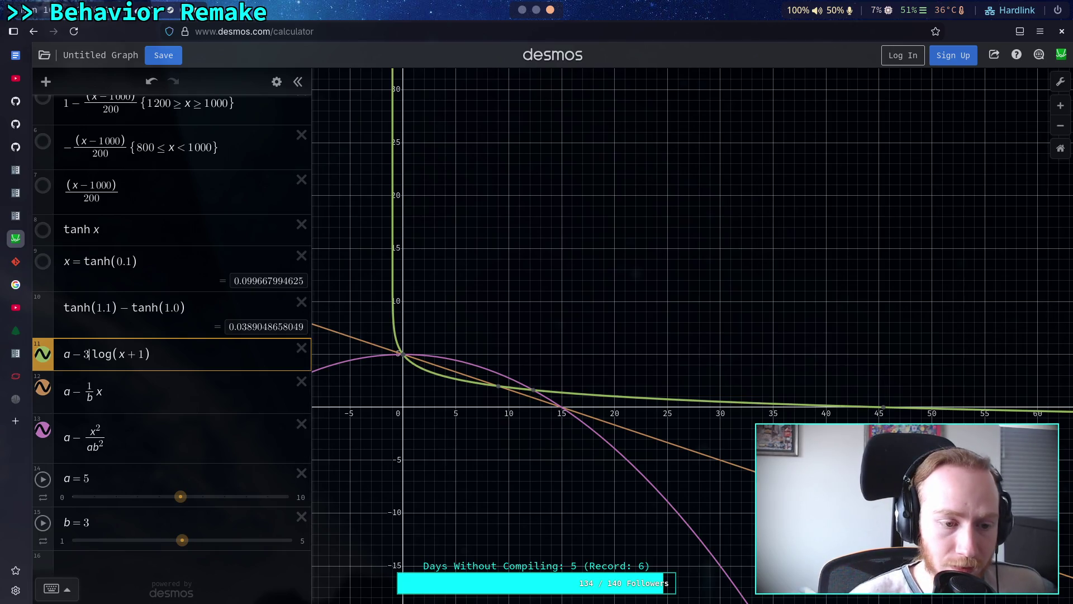
key(BackSpace)
text(4)
key(BackSpace)
text(5)
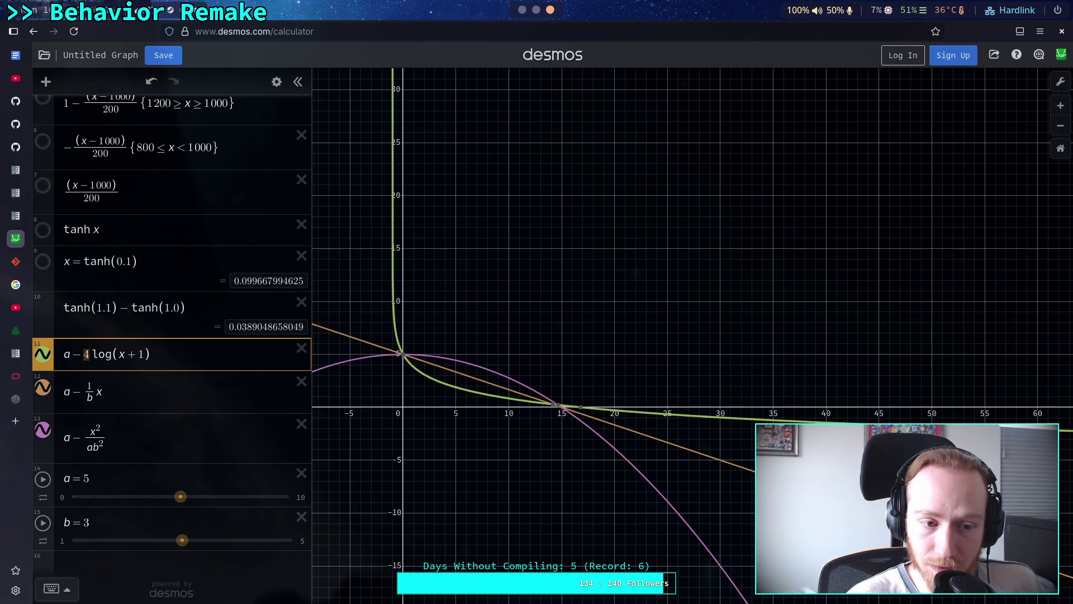
key(BackSpace)
text(4)
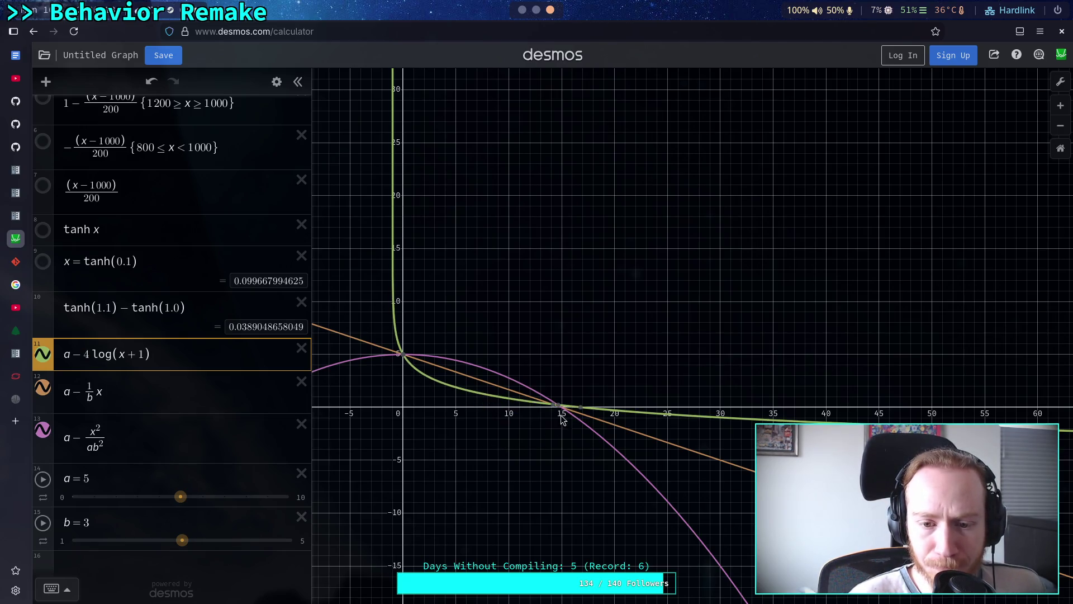
mouse_move(581, 412)
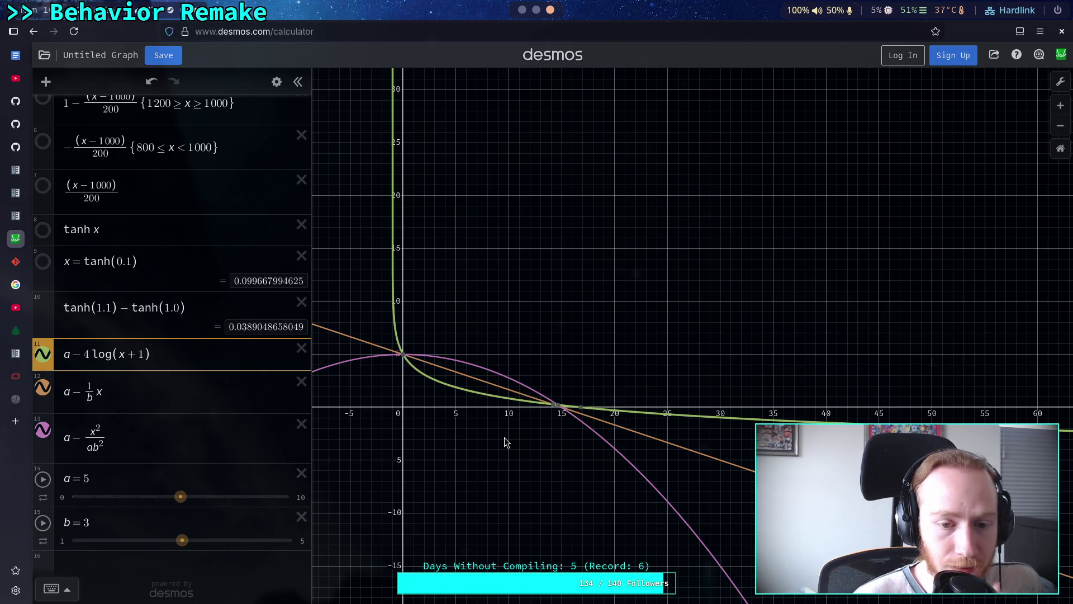
Add a new expression log(x + 1), correcting it from log(x − 1)
click(131, 560)
text(log )
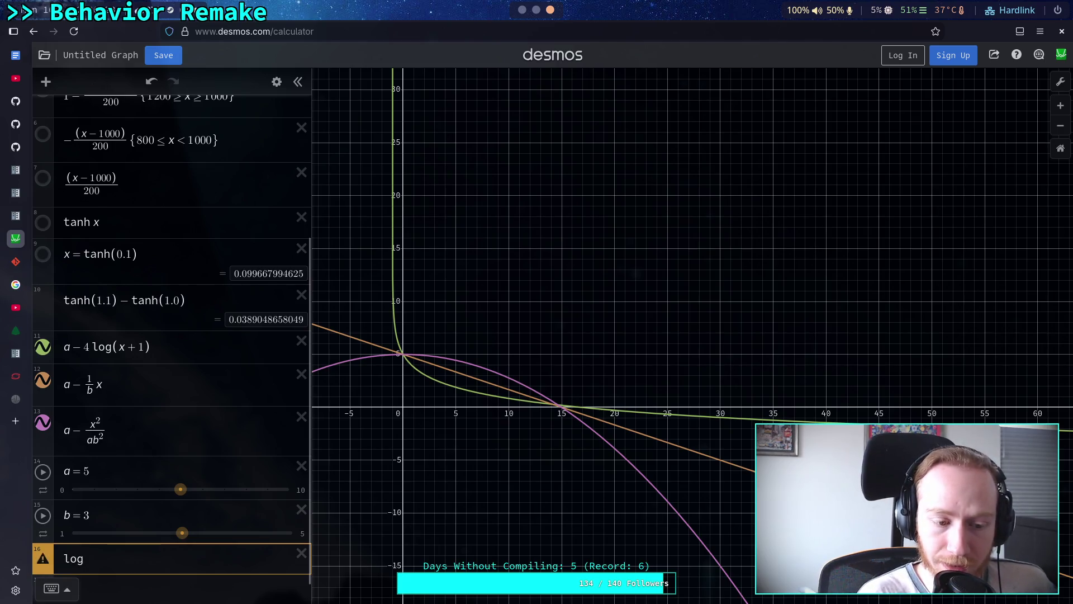
text(x)
mouse_move(415, 413)
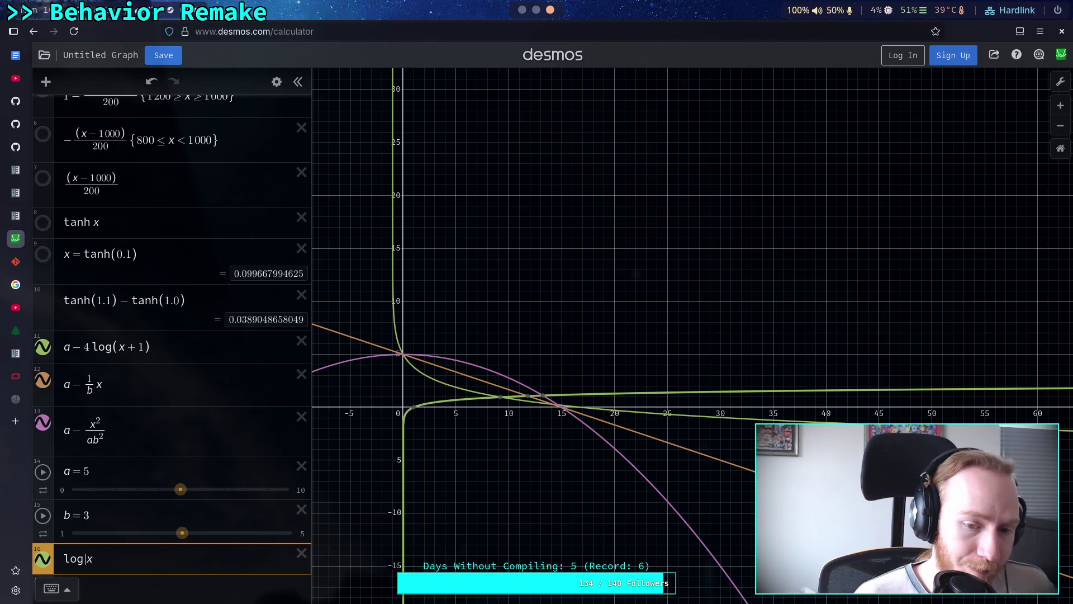
text(()
key(Right)
text(-1)
key(BackSpace)
text(+)
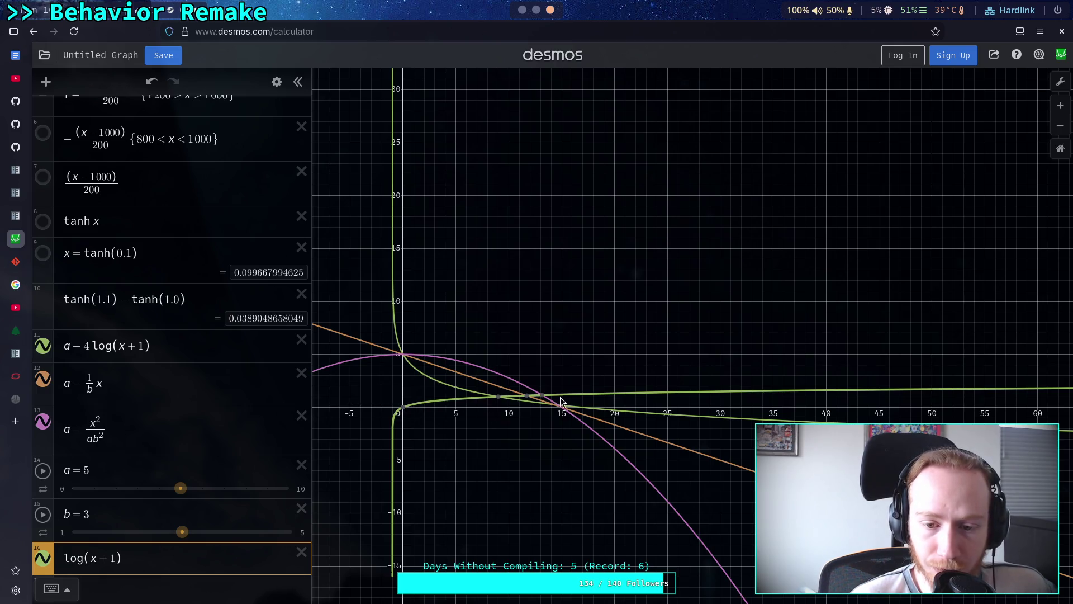
Zoom in to trace log(x + 1) near x = 2, then hide the a − 4log(x+1) and a − x/b curves
mouse_move(547, 399)
scroll(438, 408, up, 5)
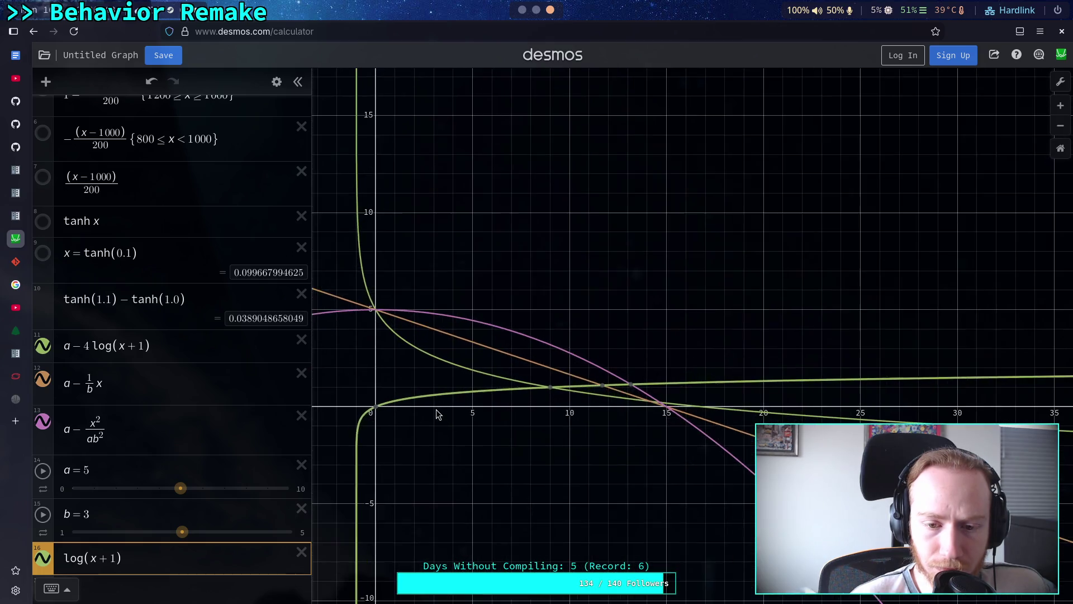
drag(615, 380, 612, 380)
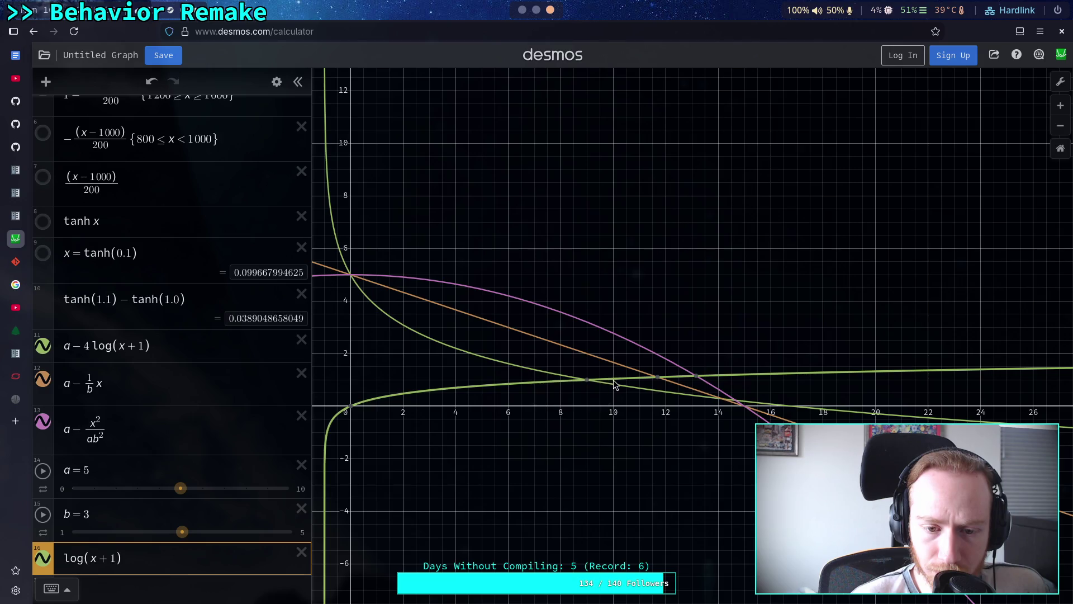
drag(403, 394, 403, 393)
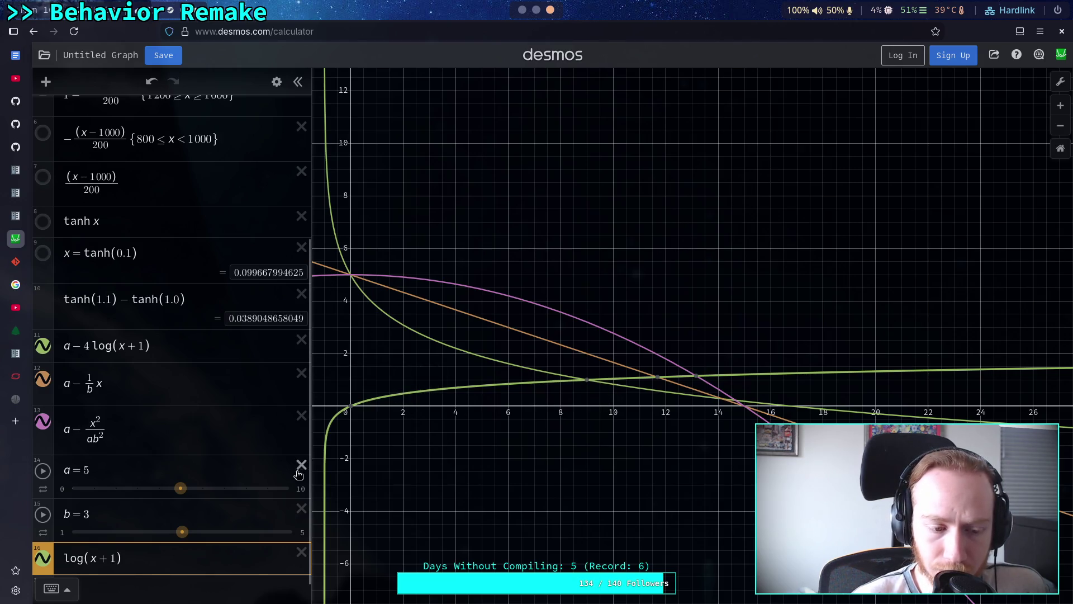
scroll(180, 558, down, 1)
click(44, 323)
click(43, 354)
Hide the parabola curve and add a vertical line at x = 9
click(43, 396)
click(154, 561)
text(f)
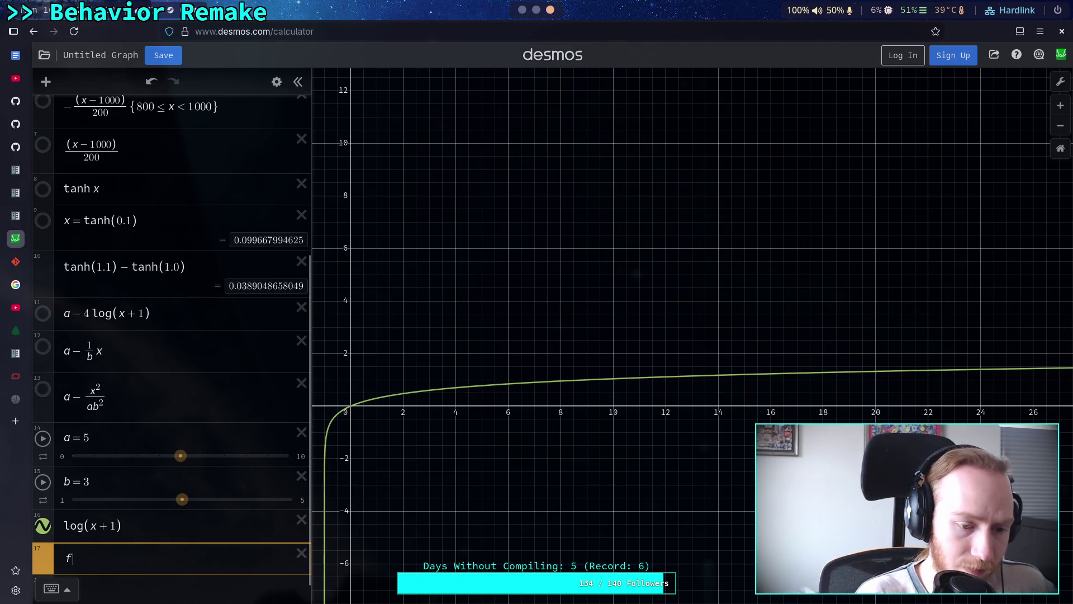
text(=x=10)
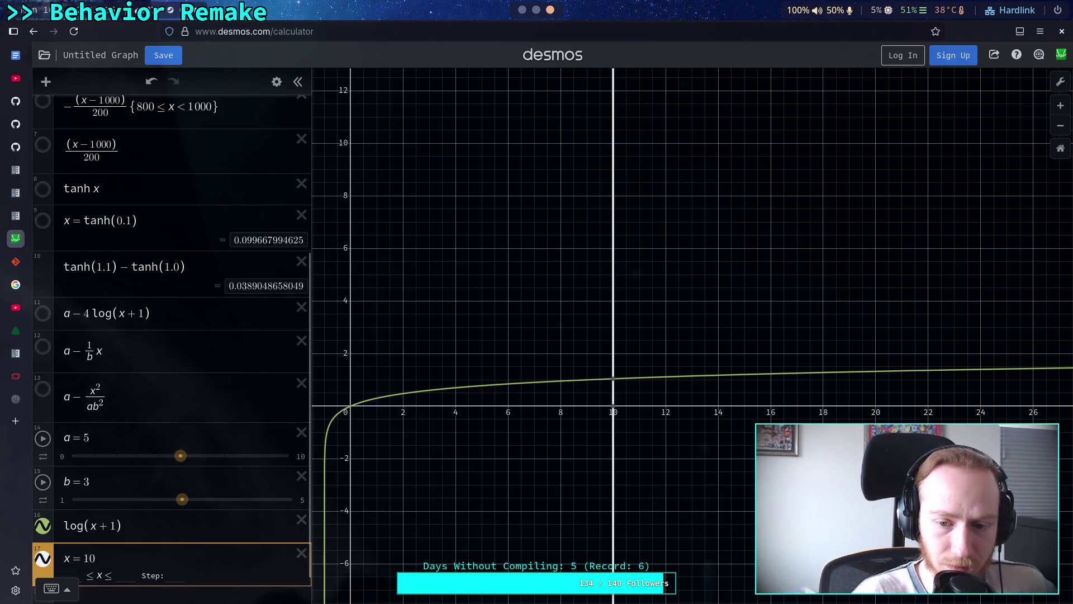
key(shift+Left)
key(shift+Left)
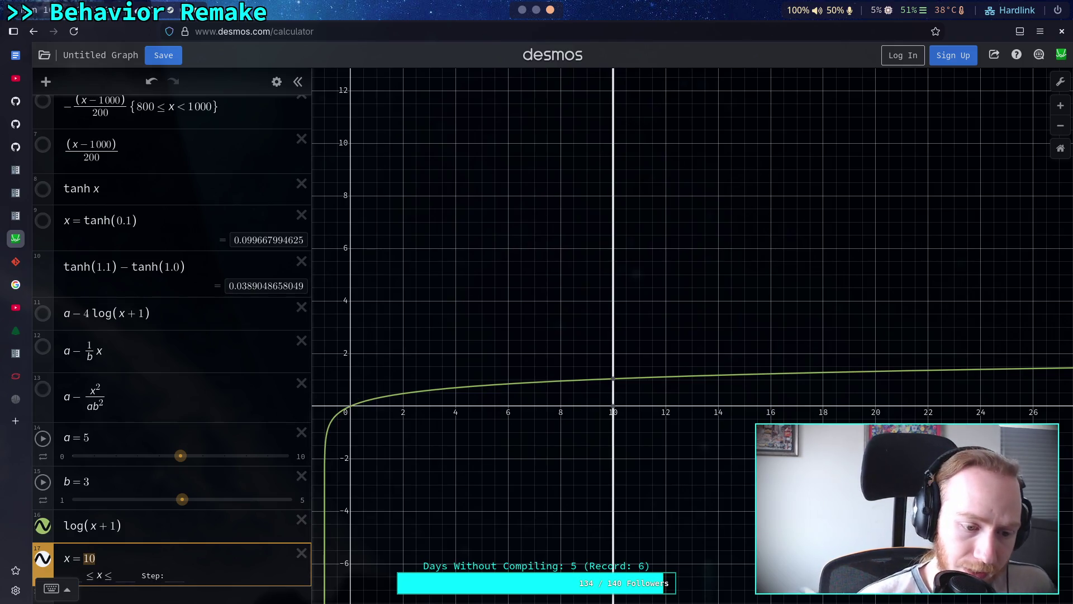
text(9)
click(588, 381)
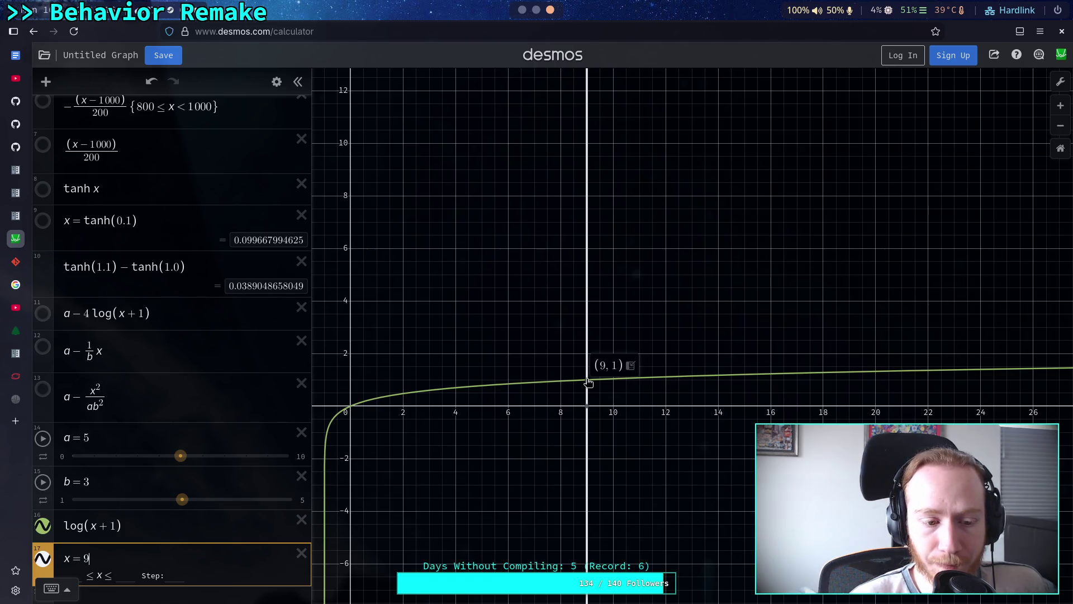
Turn the log curve into 1 − log(x + 1)
click(86, 521)
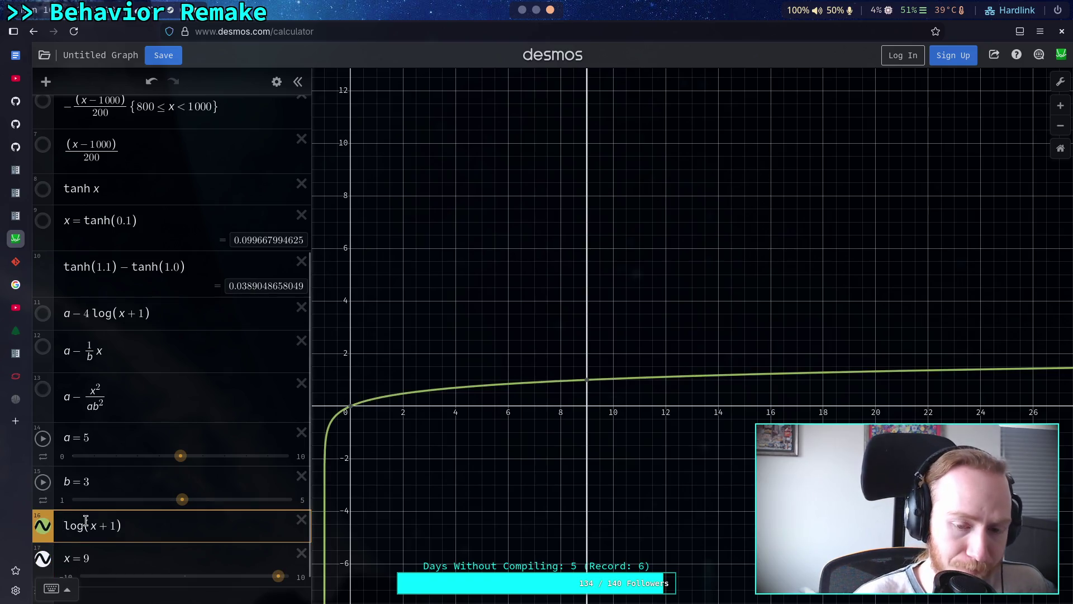
key(Home)
text(-)
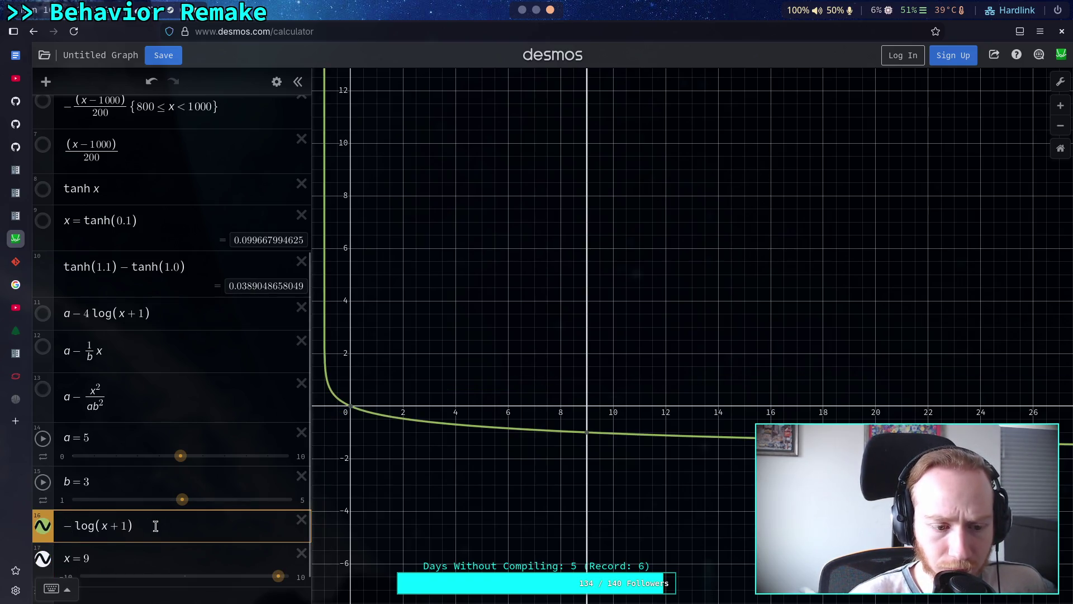
key(Home)
text(1)
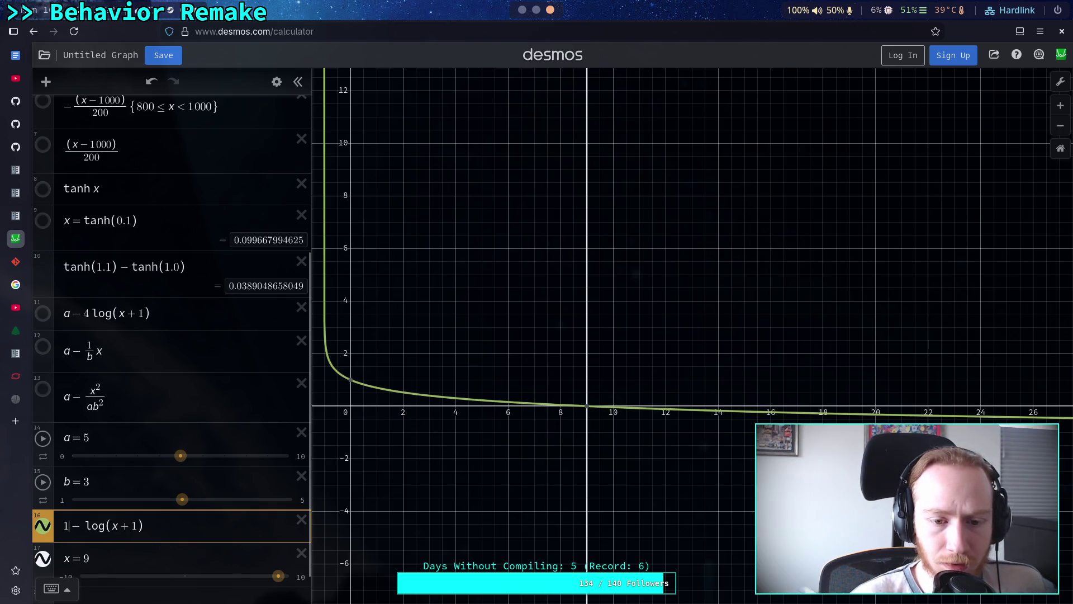
mouse_move(589, 410)
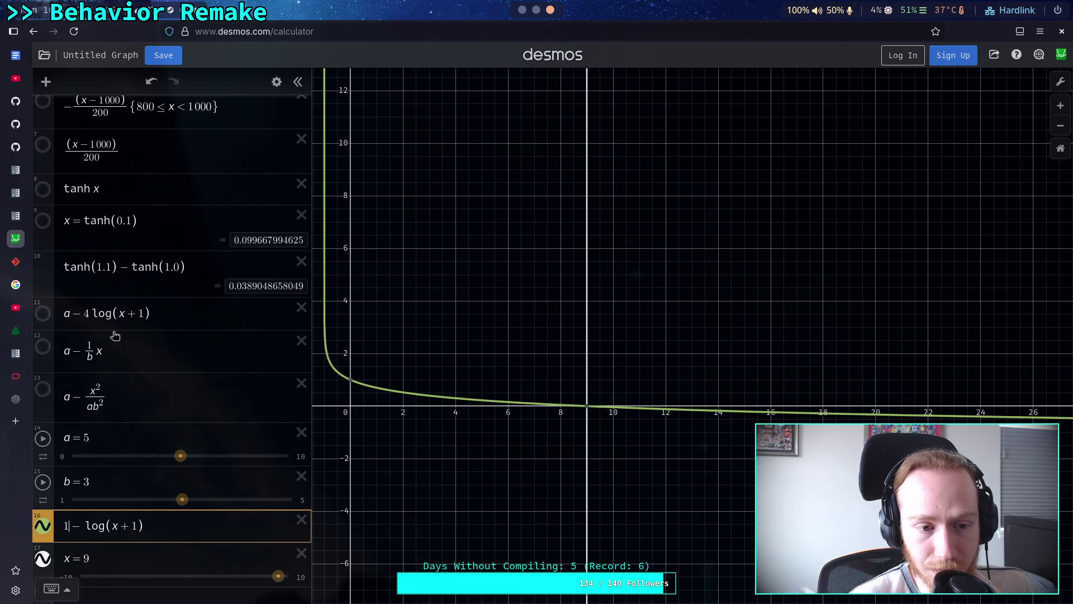
Show the a − 4log(x+1) curve again and remove its coefficient 4
click(43, 317)
click(90, 313)
key(BackSpace)
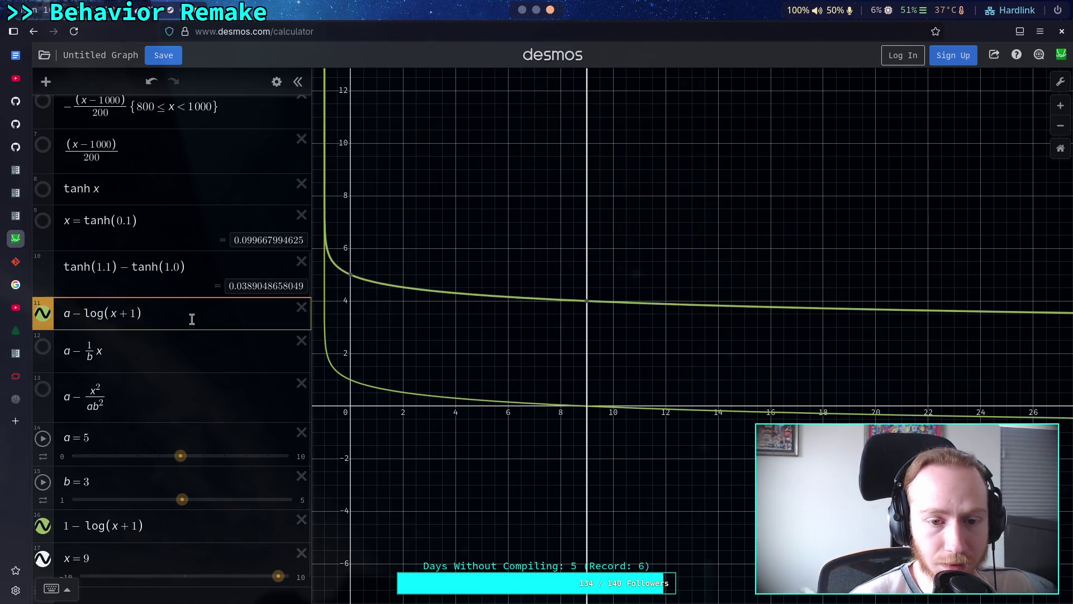
click(584, 305)
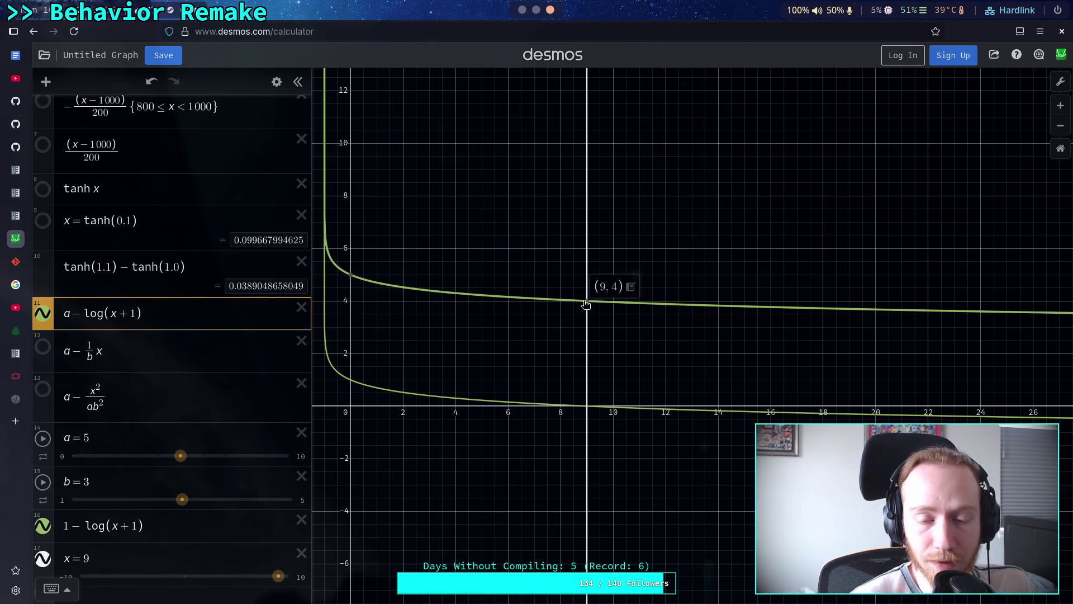
Show the a − x/b line again and append /log b to the log term
click(43, 347)
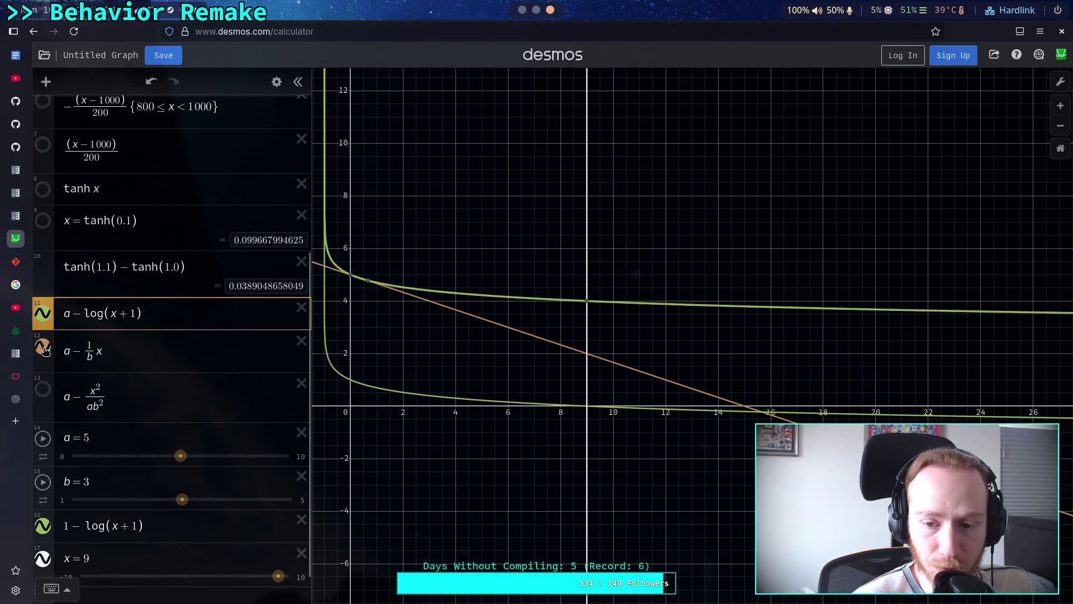
click(745, 408)
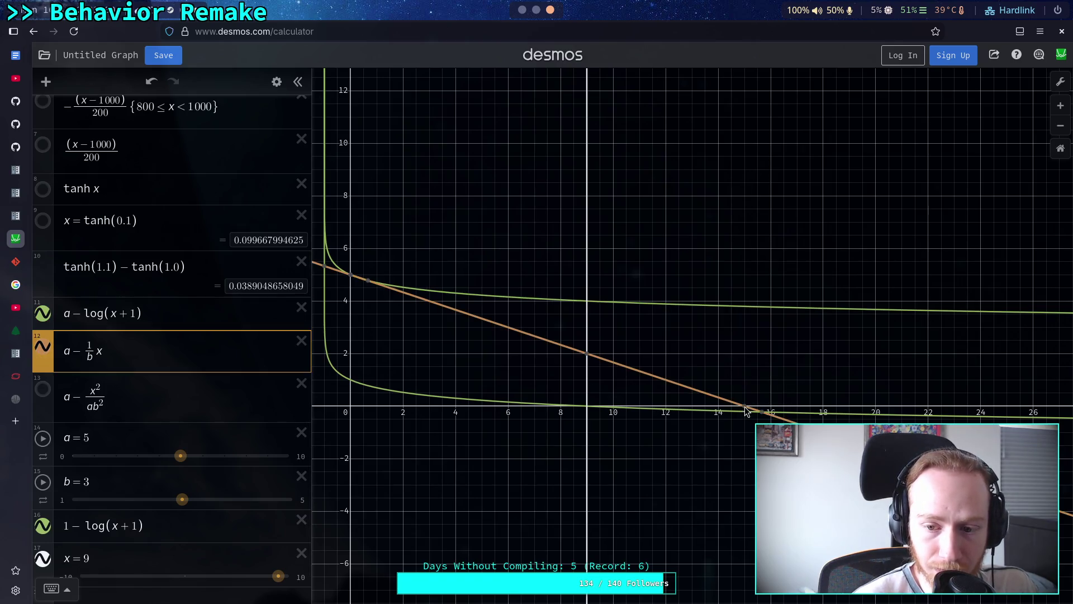
click(586, 302)
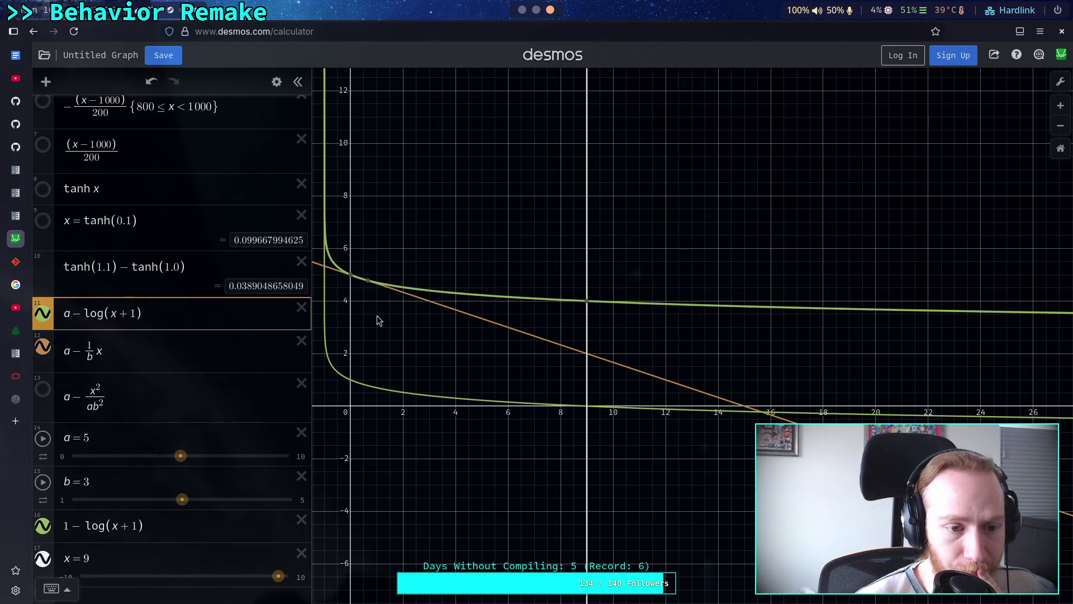
text(/)
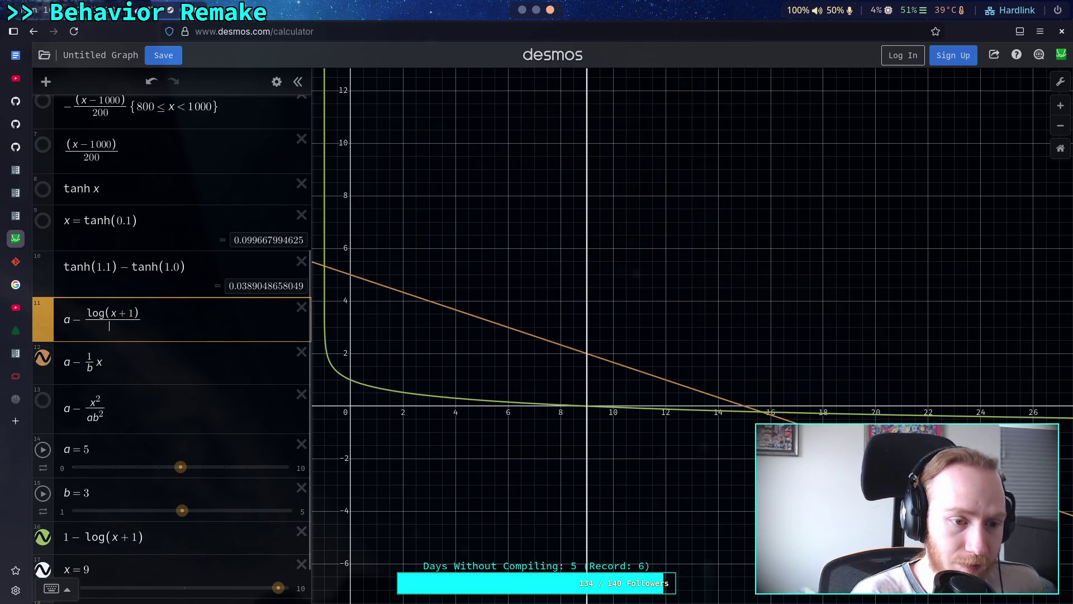
text(log b)
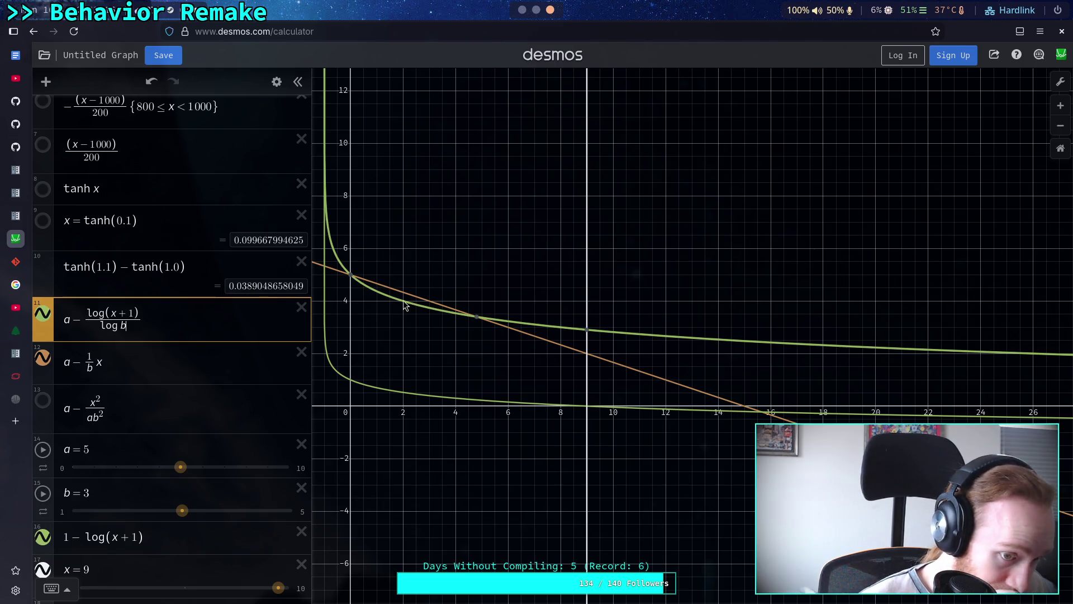
Try x log b and then b log b as the log term's denominator, checking the green curve at x = 9
scroll(242, 386, down, 1)
scroll(265, 386, up, 2)
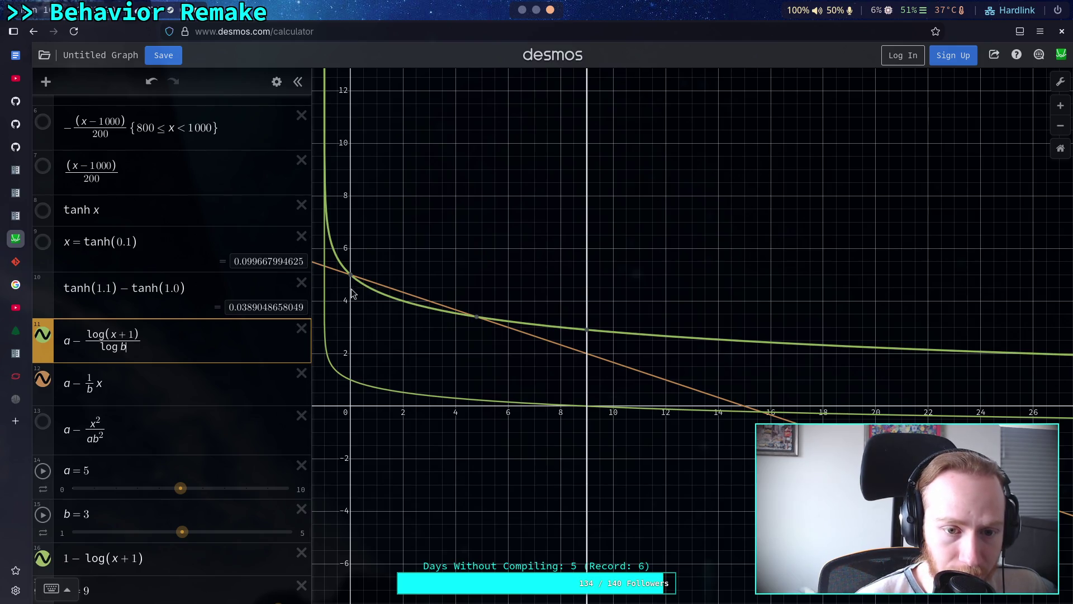
mouse_move(406, 305)
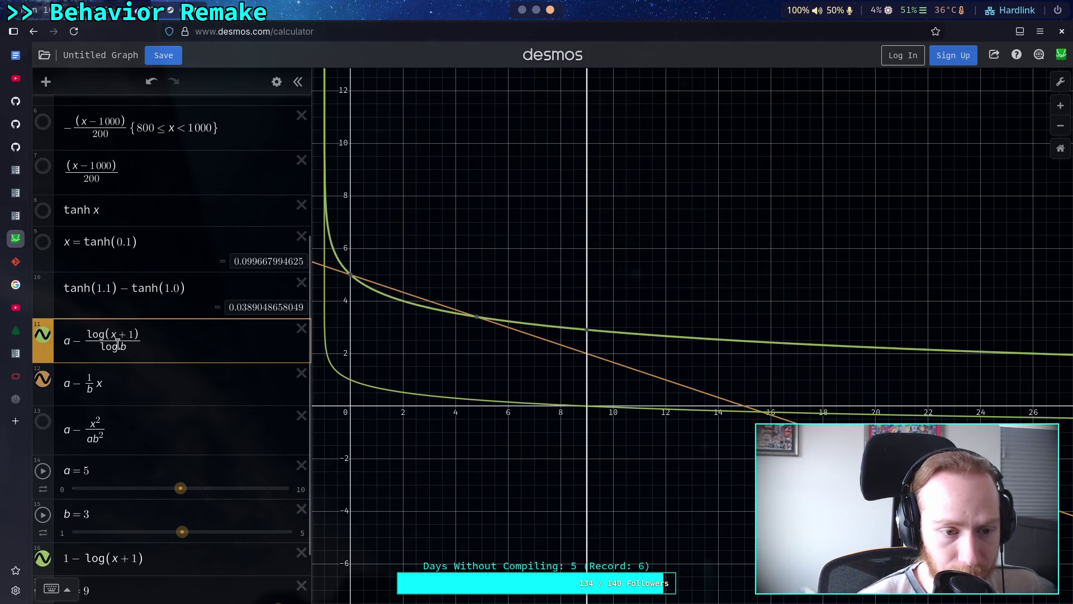
click(180, 346)
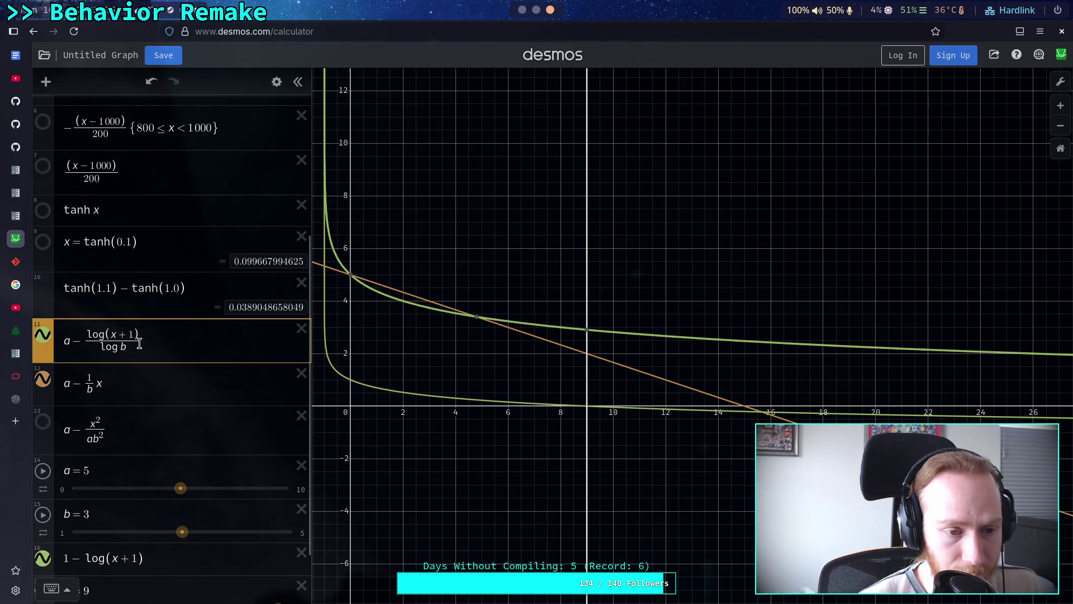
text(x)
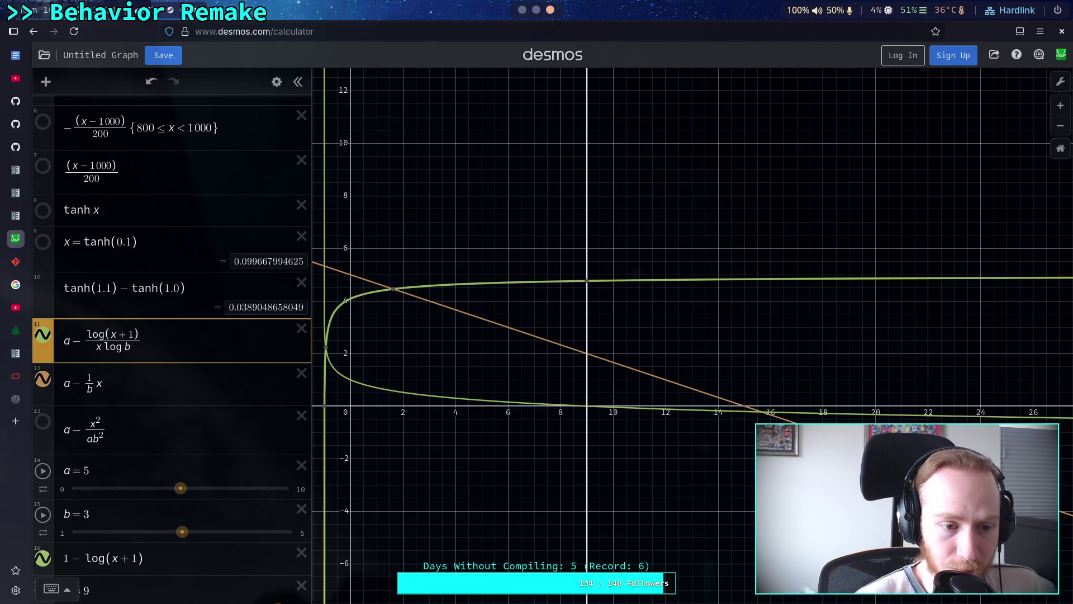
key(BackSpace)
text(b)
click(586, 293)
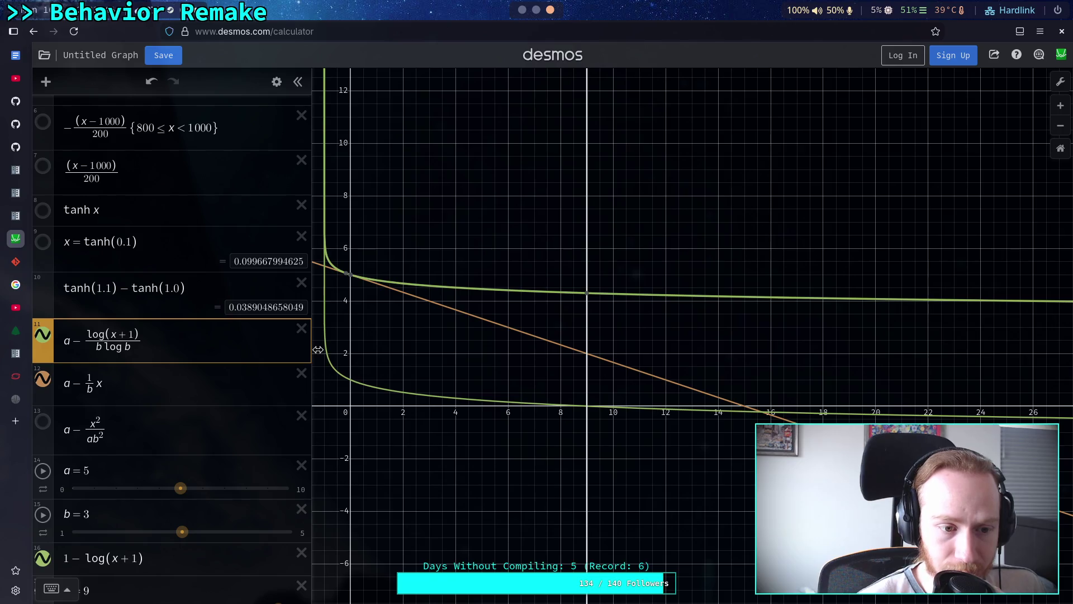
Delete the log b denominator so expression 11 reads a − log(x + 1)
key(BackSpace)
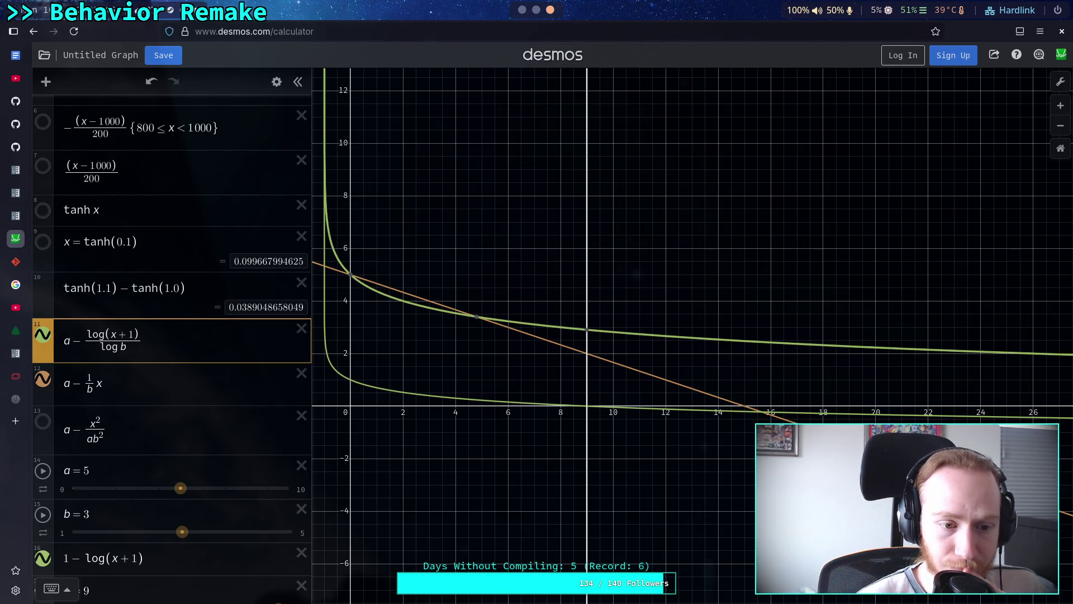
click(139, 349)
key(BackSpace)
key(BackSpace)
key(BackSpace)
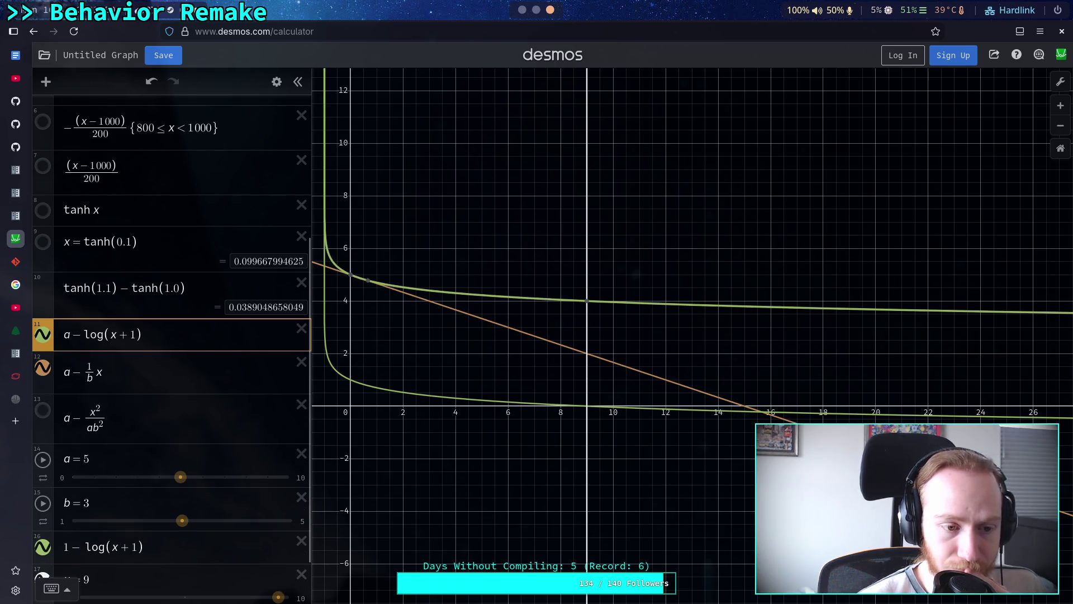
click(84, 334)
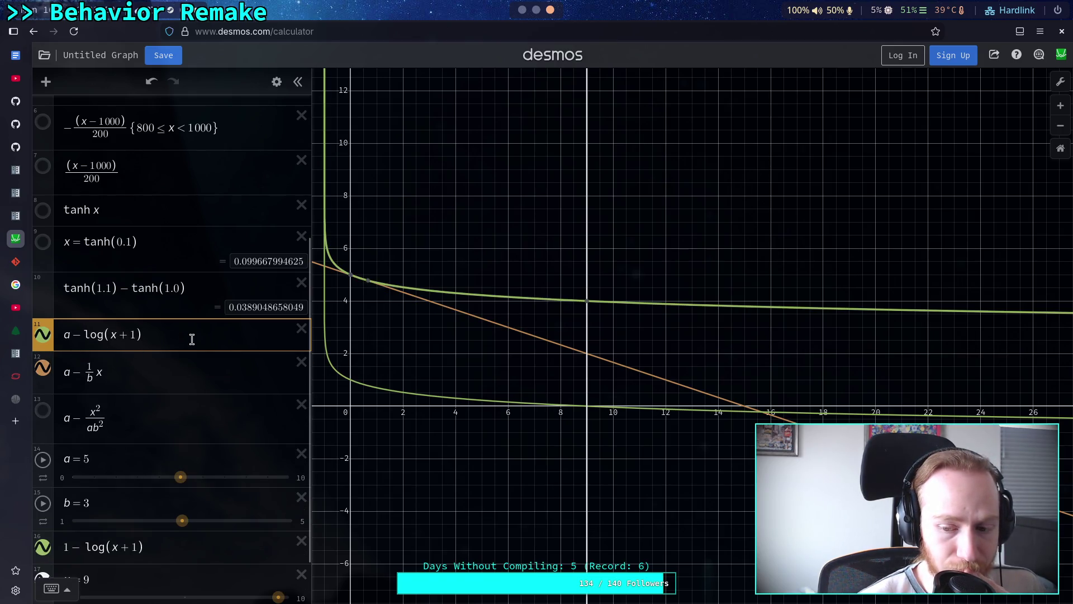
text(x)
key(BackSpace)
text(b)
key(shift+Right)
key(shift+Right)
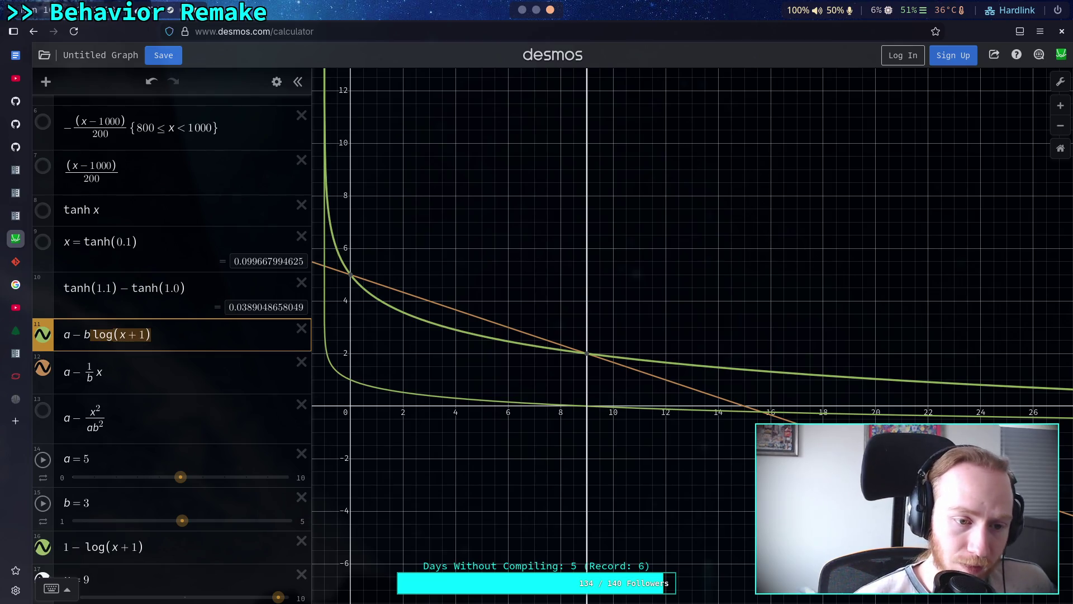
text(/log b)
mouse_move(588, 441)
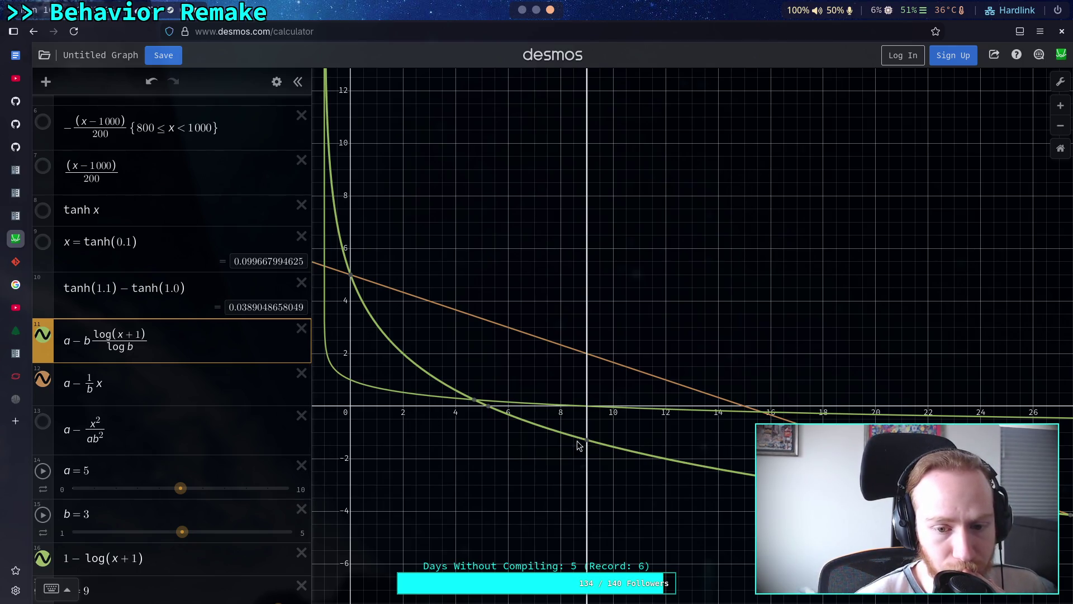
mouse_move(489, 409)
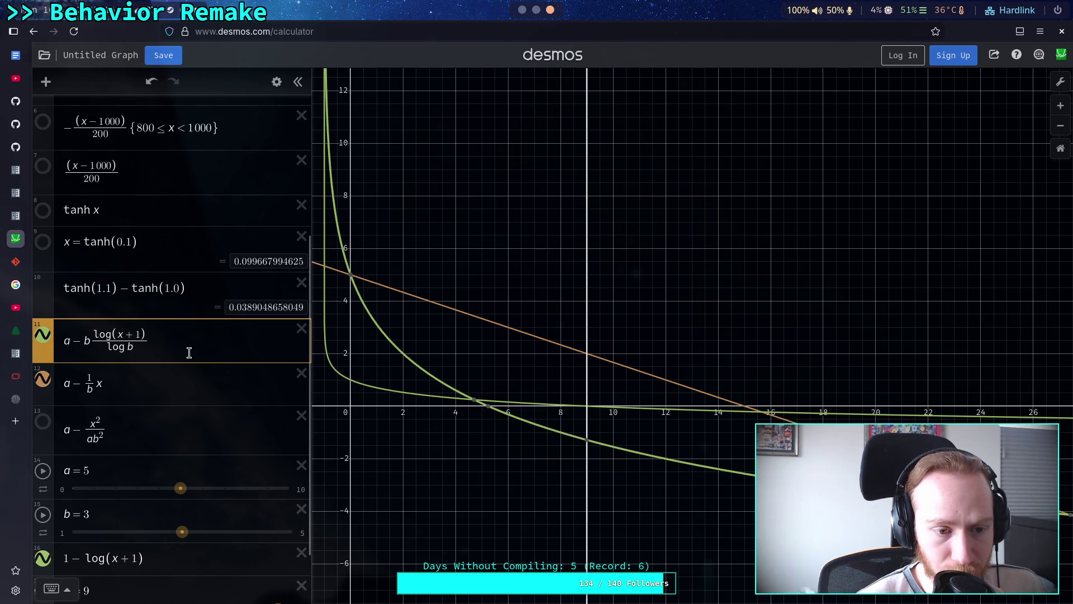
key(BackSpace)
key(BackSpace)
key(BackSpace)
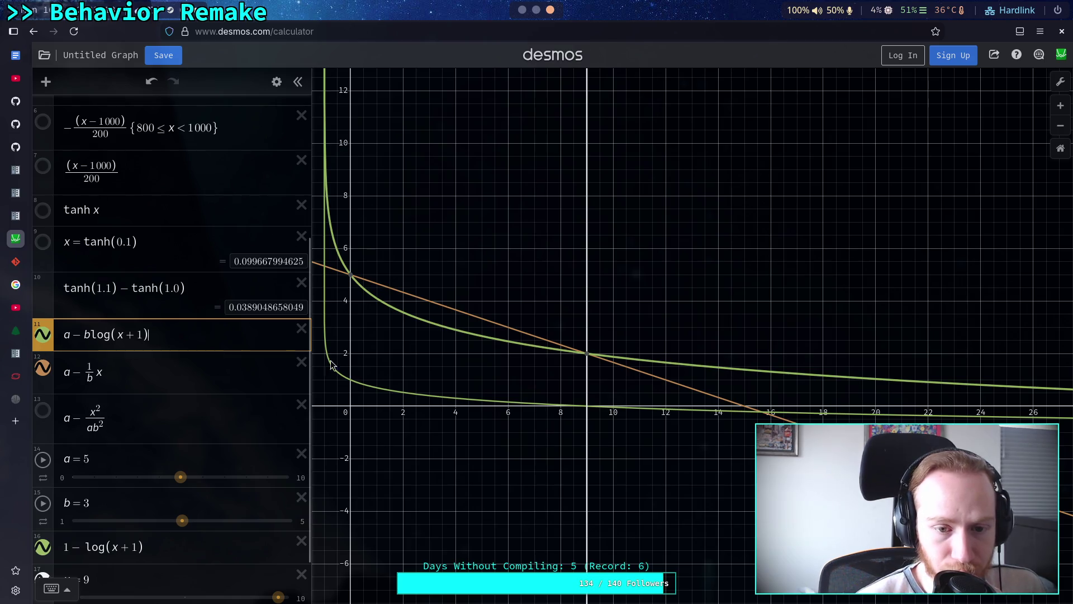
mouse_move(586, 356)
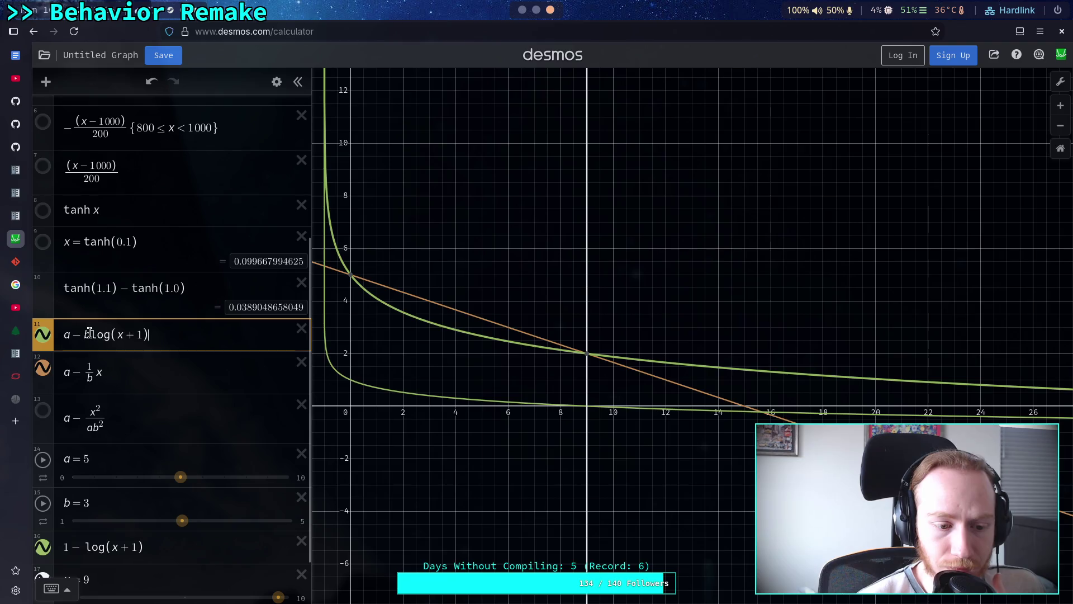
scroll(87, 330, down, 1)
drag(89, 278, 82, 280)
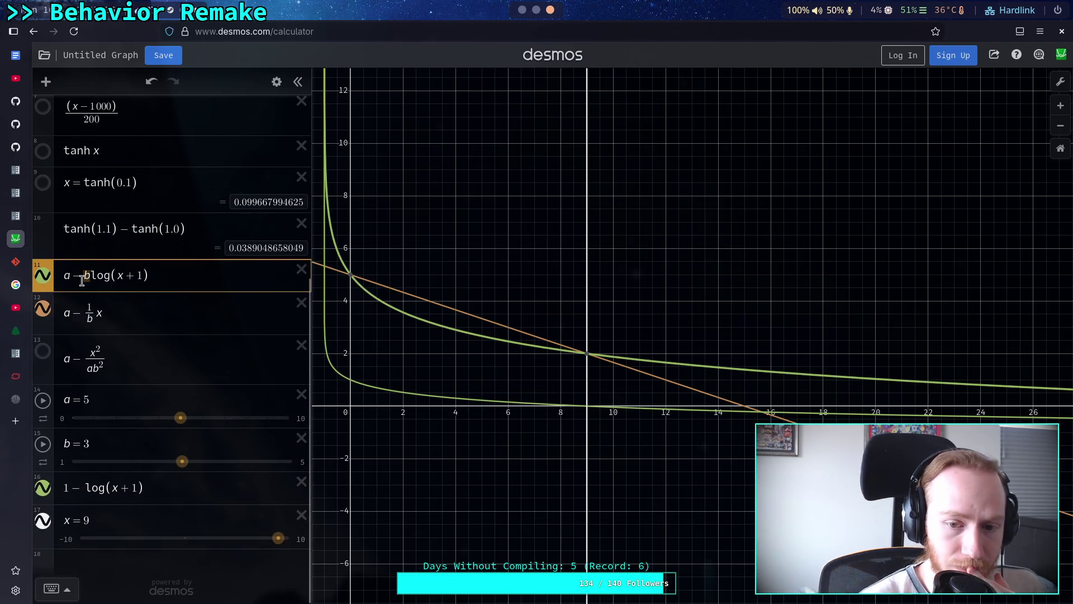
key(BackSpace)
mouse_move(584, 307)
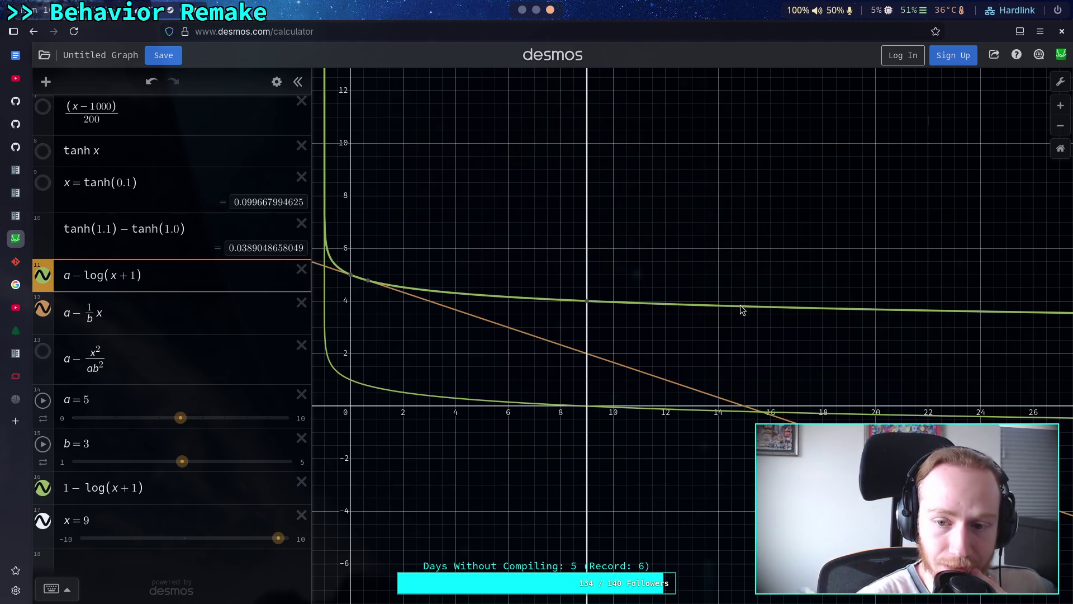
click(109, 275)
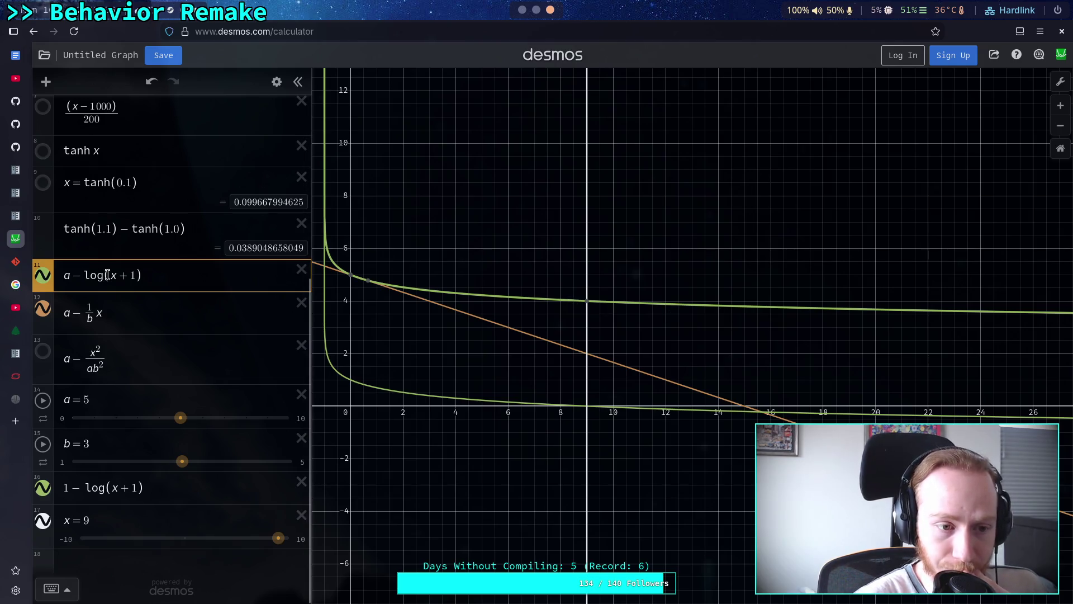
Divide x by b inside the log and trace the green curve out toward x = 27
text(b)
key(BackSpace)
key(Right)
text(/b)
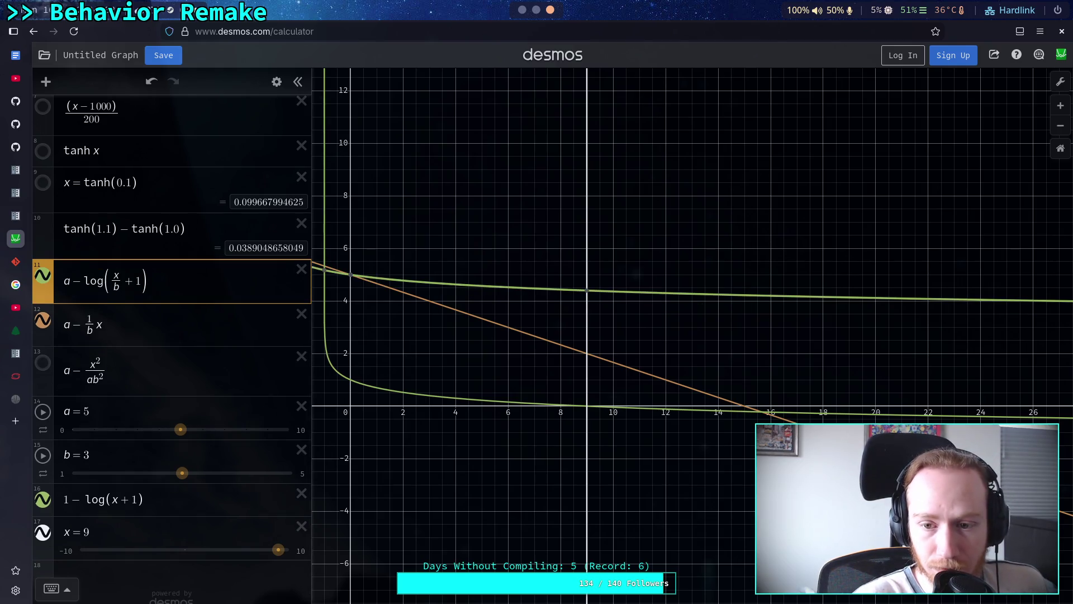
mouse_move(353, 276)
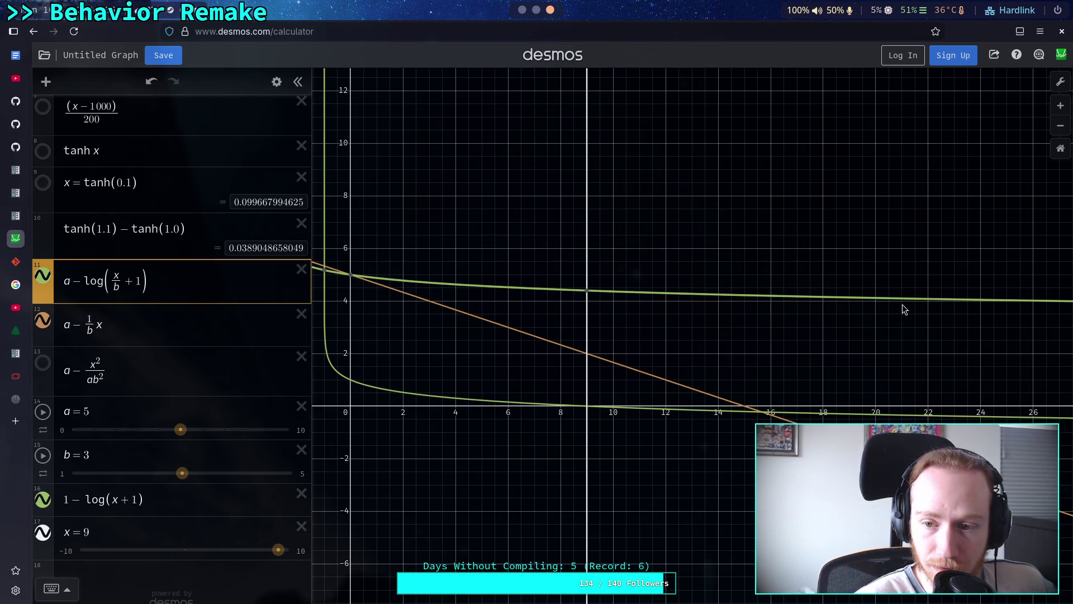
drag(997, 305, 1062, 306)
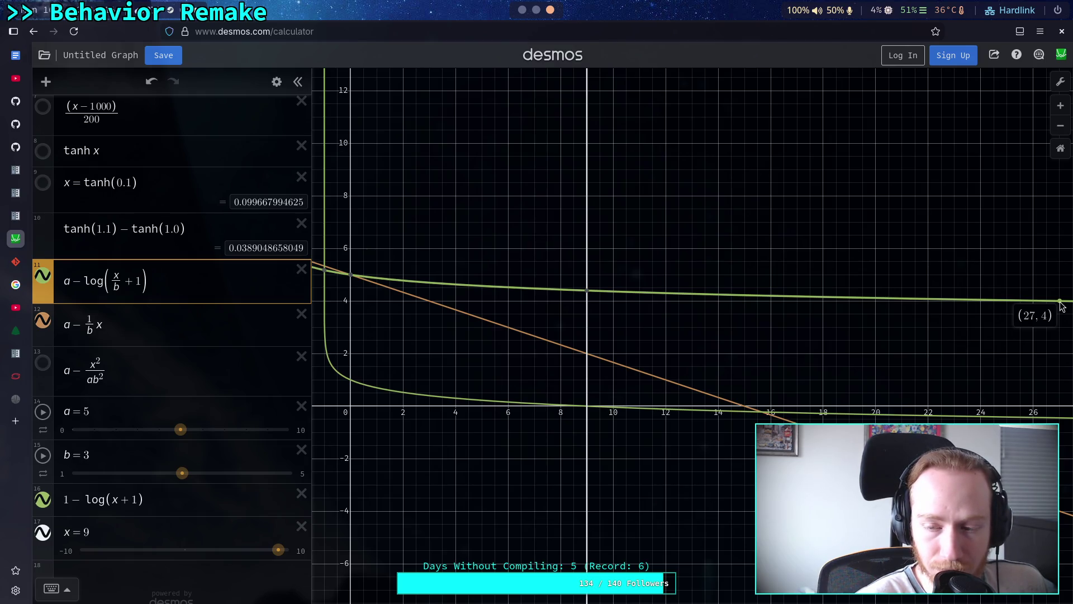
drag(1062, 305, 1062, 305)
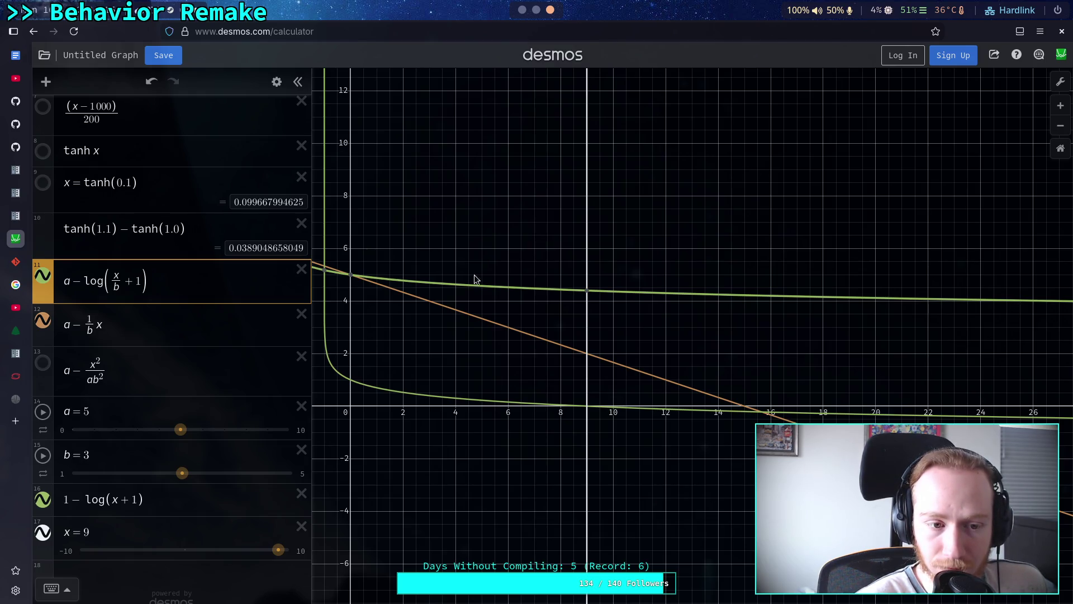
Change the log's divisor to b − 1 and trace the green curve around x = 18
click(130, 286)
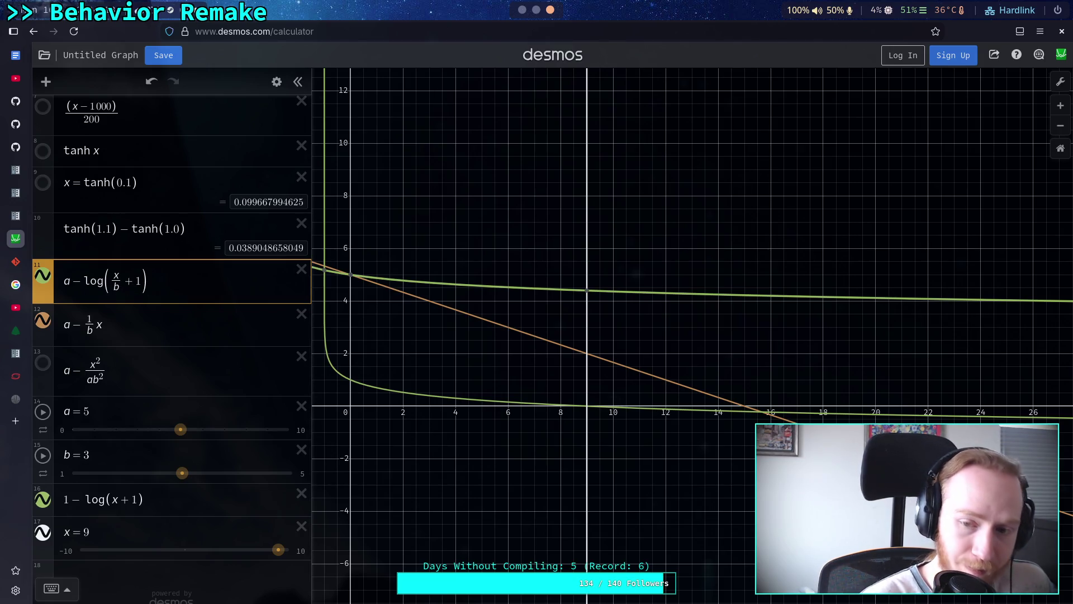
text((b-1)
drag(823, 302, 824, 307)
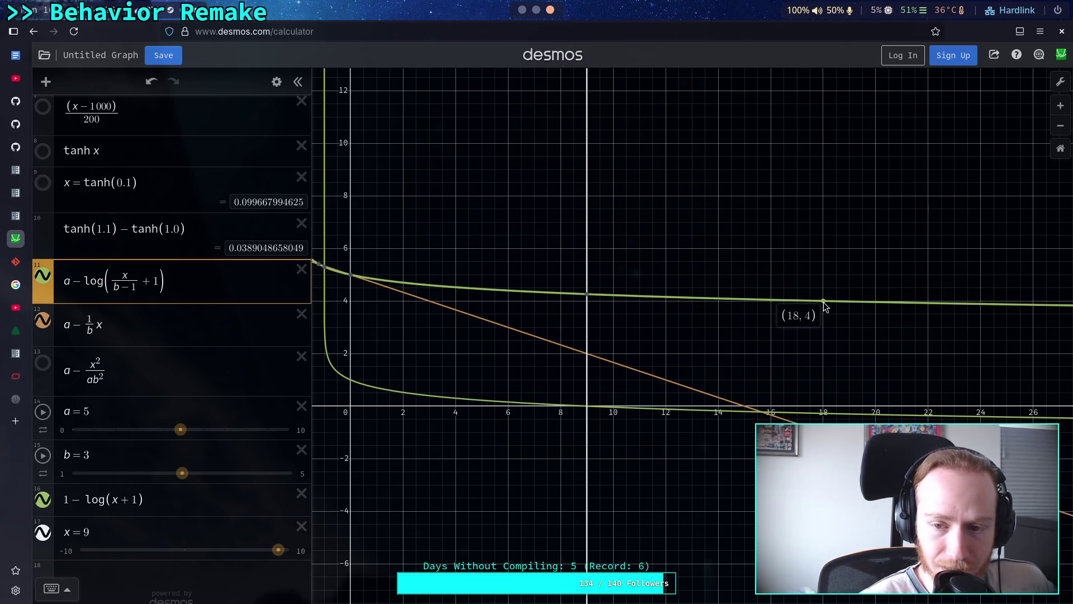
drag(826, 306, 825, 306)
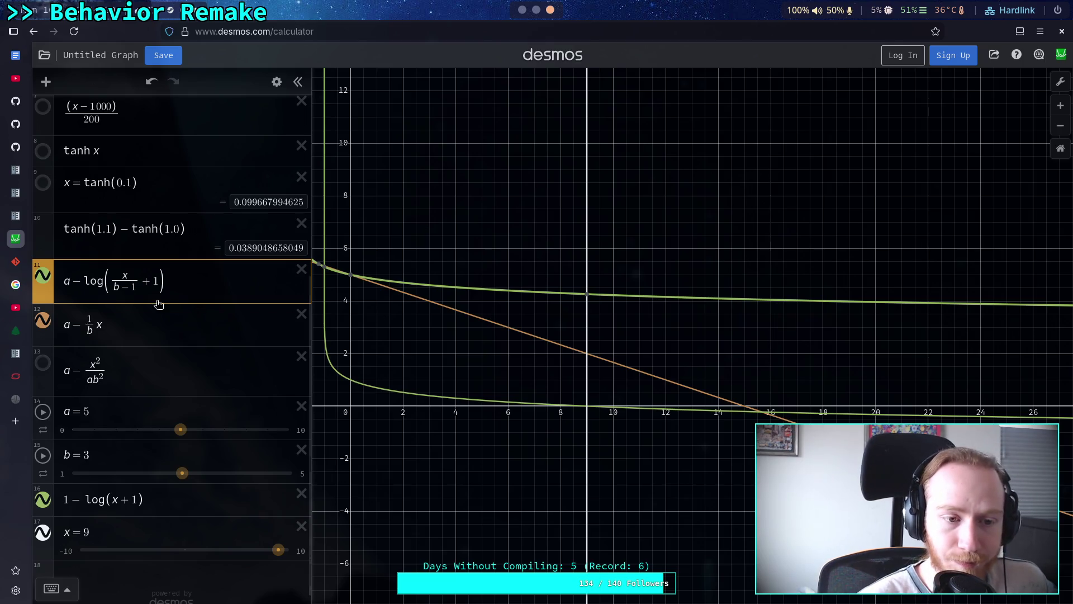
Try divisors 2, 3 and 2, settle on x/1, and confirm the curve passes through (9, 4)
click(139, 286)
key(BackSpace)
key(BackSpace)
key(BackSpace)
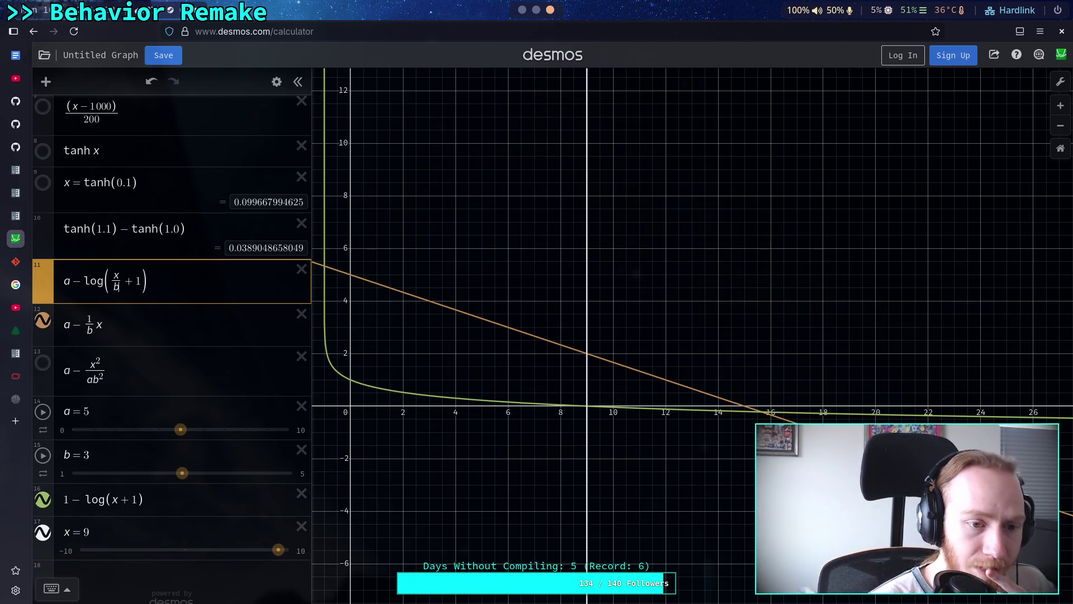
text(2)
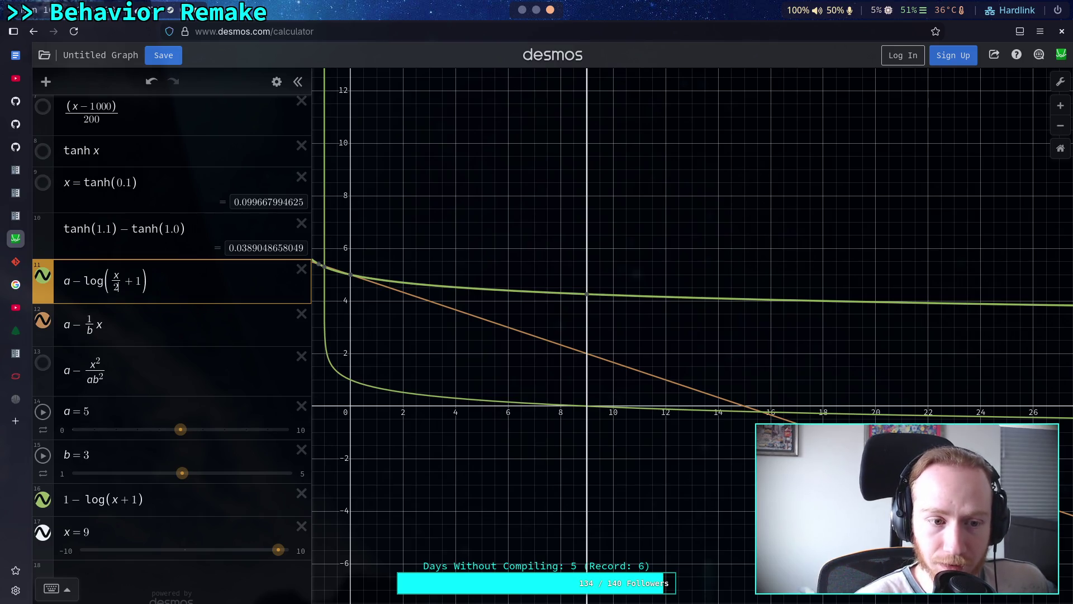
key(BackSpace)
text(3)
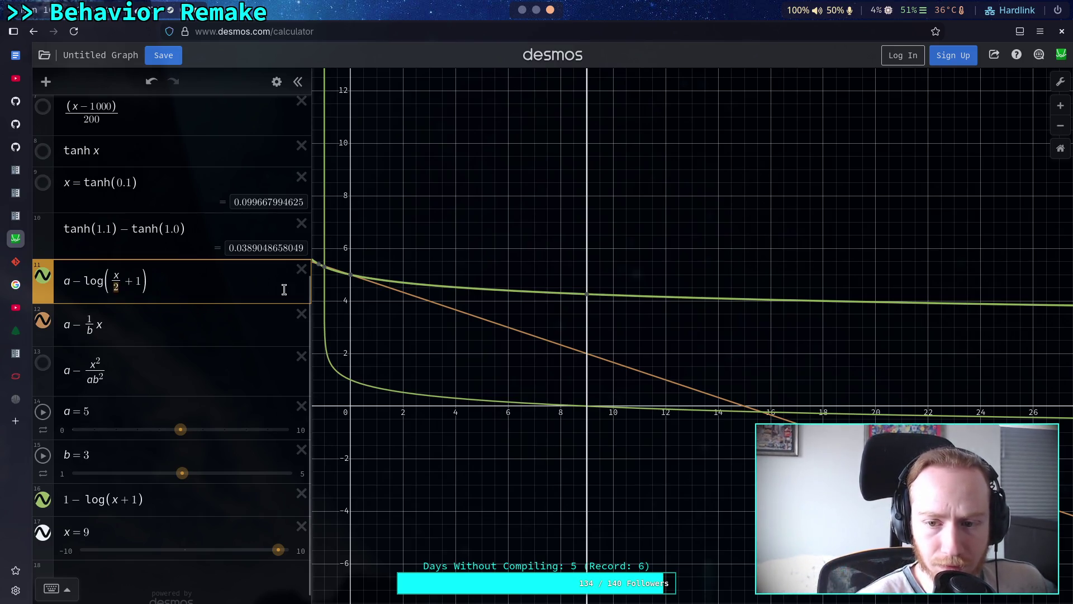
key(BackSpace)
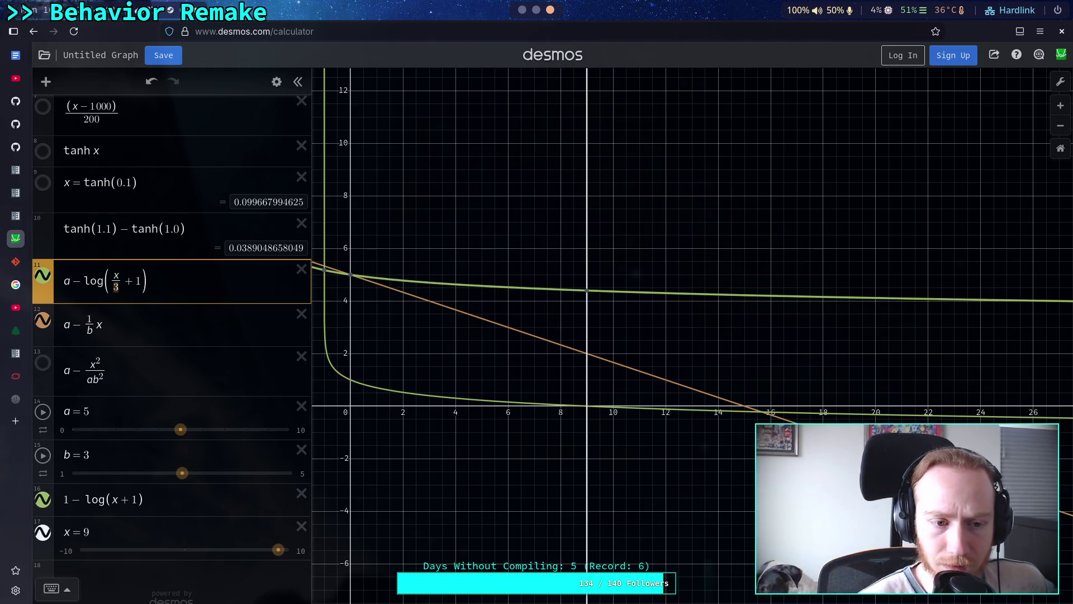
text(2)
key(BackSpace)
text(1)
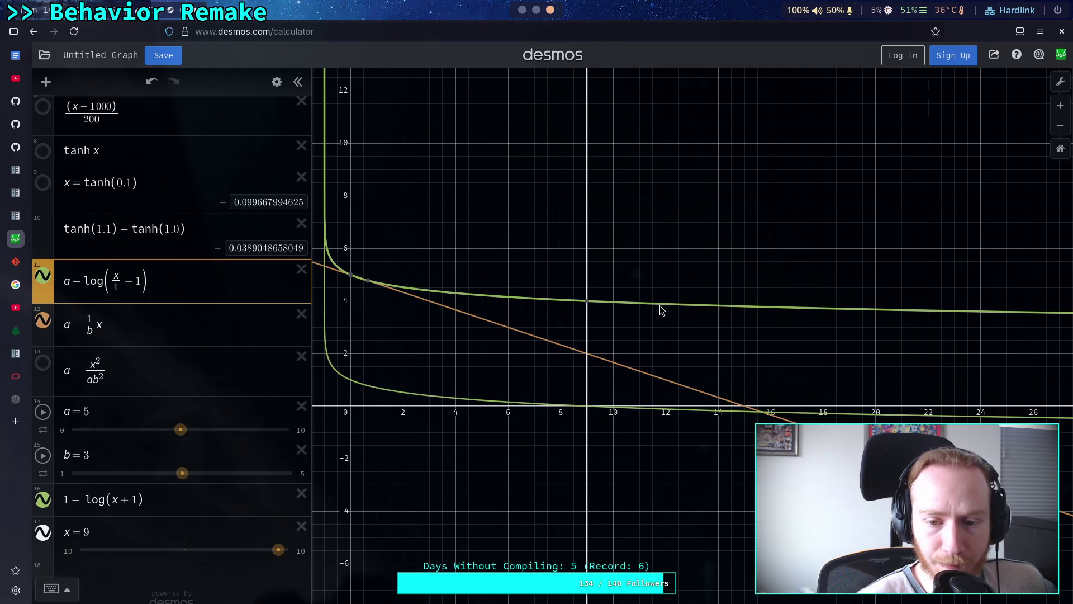
click(588, 302)
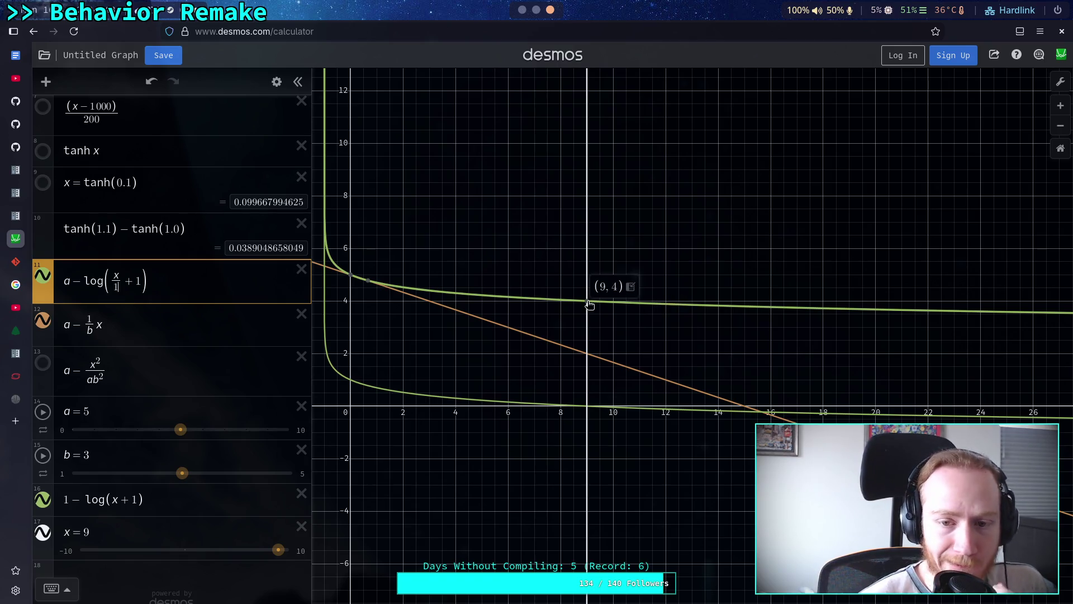
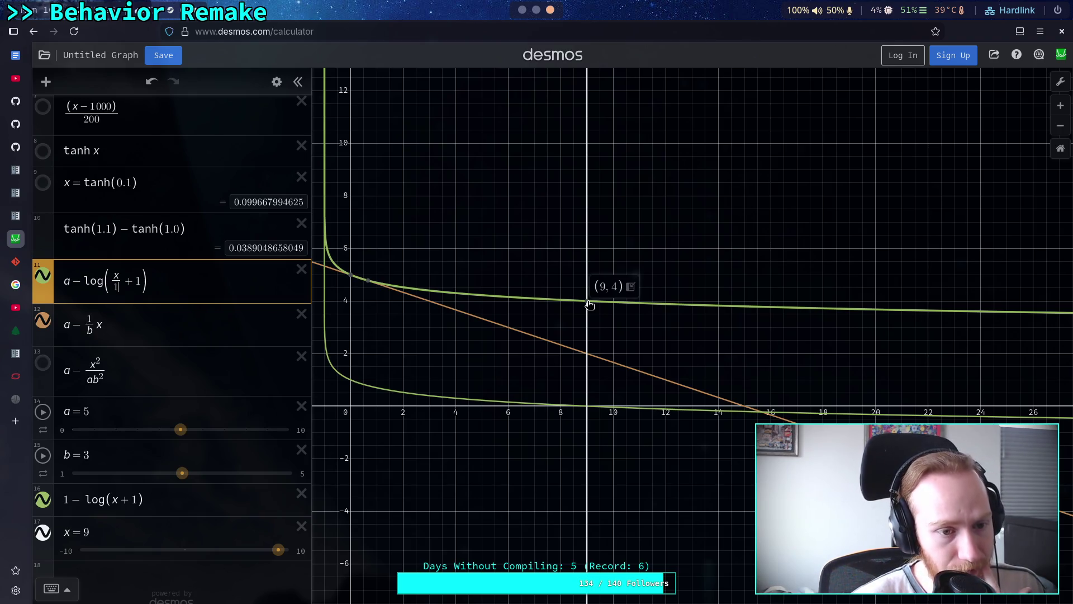
Scale the log curve's input to x/15 and trace its values past x = 100
text(5)
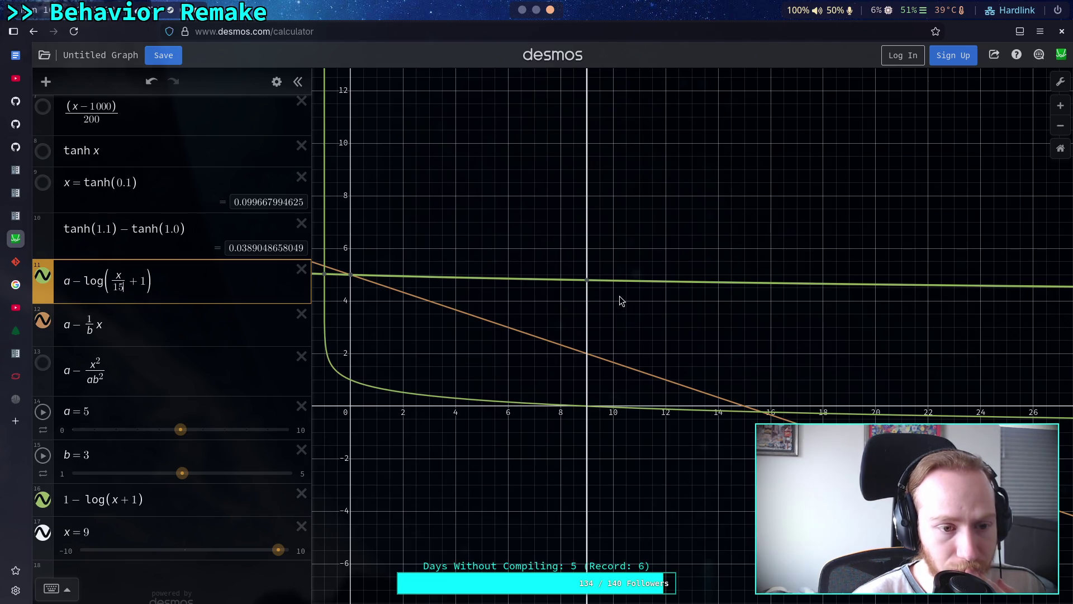
drag(820, 320, 575, 352)
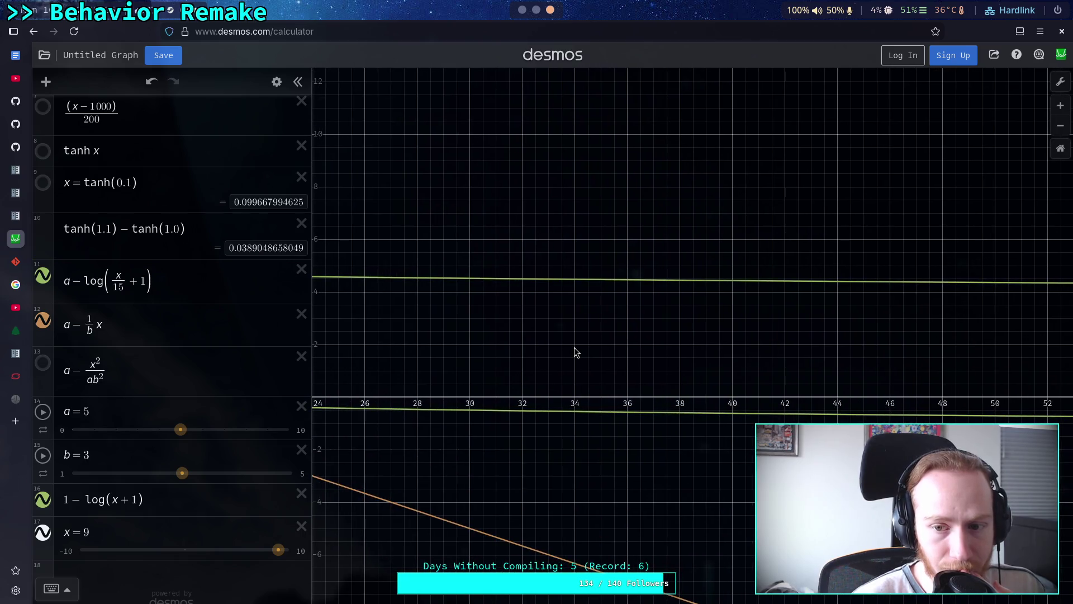
click(667, 284)
mouse_move(667, 284)
mouse_down()
mouse_move(468, 283)
mouse_move(982, 300)
mouse_move(412, 311)
mouse_up()
drag(825, 307, 445, 306)
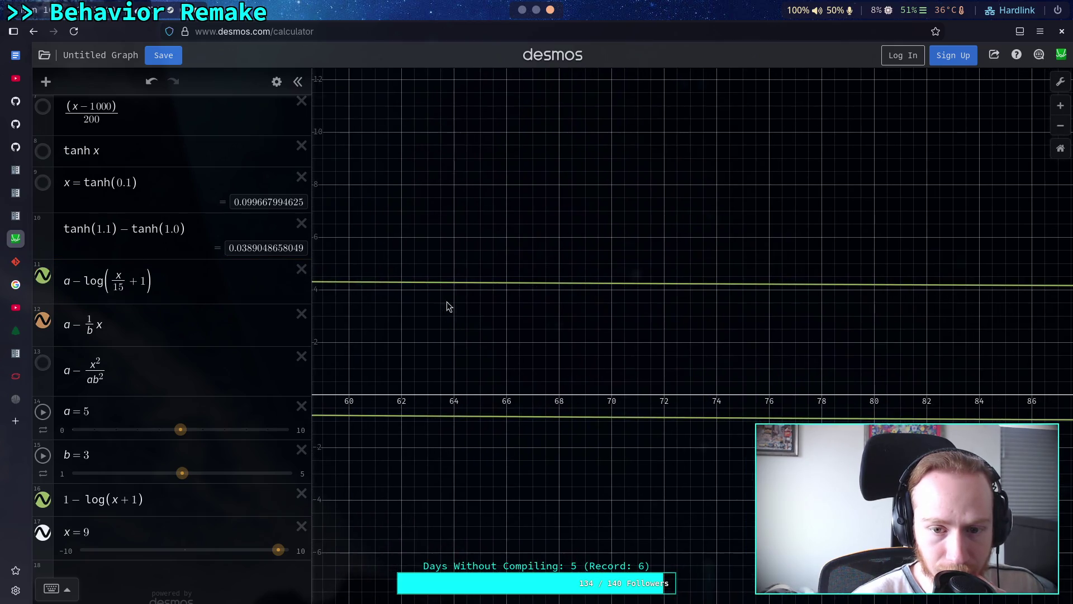
click(515, 284)
mouse_move(515, 284)
mouse_down()
mouse_move(579, 288)
mouse_move(509, 290)
mouse_move(460, 317)
mouse_up()
mouse_move(894, 313)
mouse_down()
mouse_move(598, 307)
mouse_move(725, 282)
mouse_move(903, 297)
mouse_move(695, 311)
mouse_move(637, 285)
mouse_move(884, 300)
mouse_move(814, 297)
mouse_up()
click(685, 279)
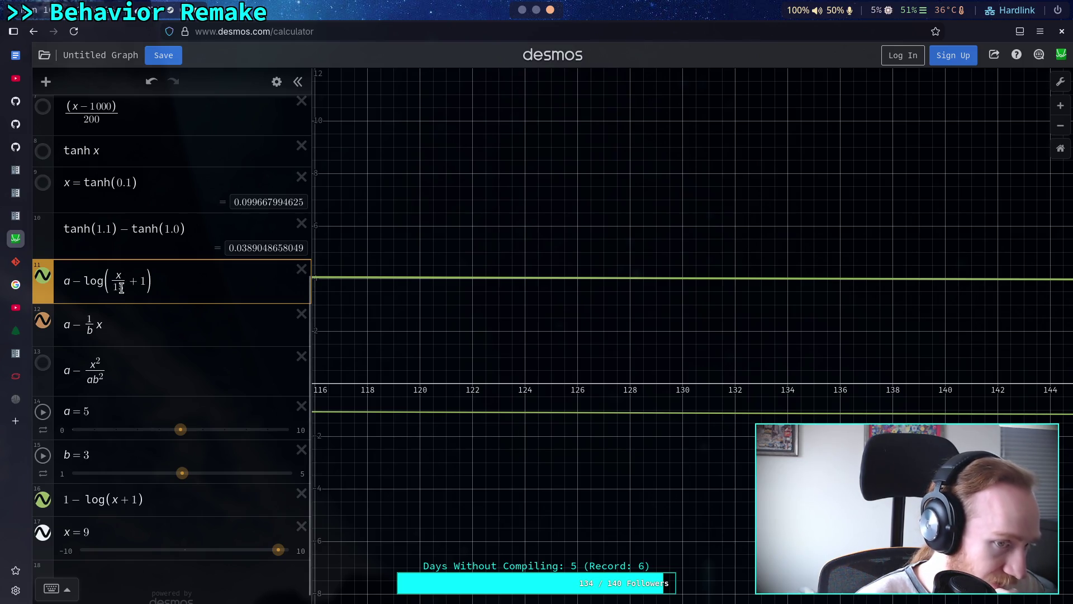
Remove the /15 scaling to restore a − log(x + 1) and pan back toward the origin
drag(119, 286, 128, 288)
click(129, 289)
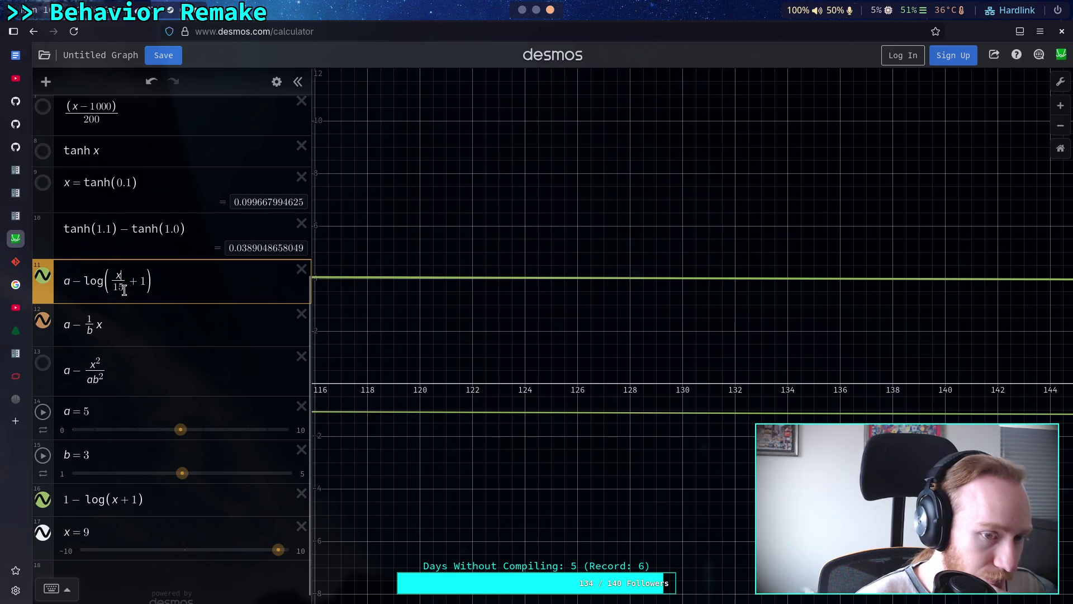
key(BackSpace)
key(BackSpace)
key(BackSpace)
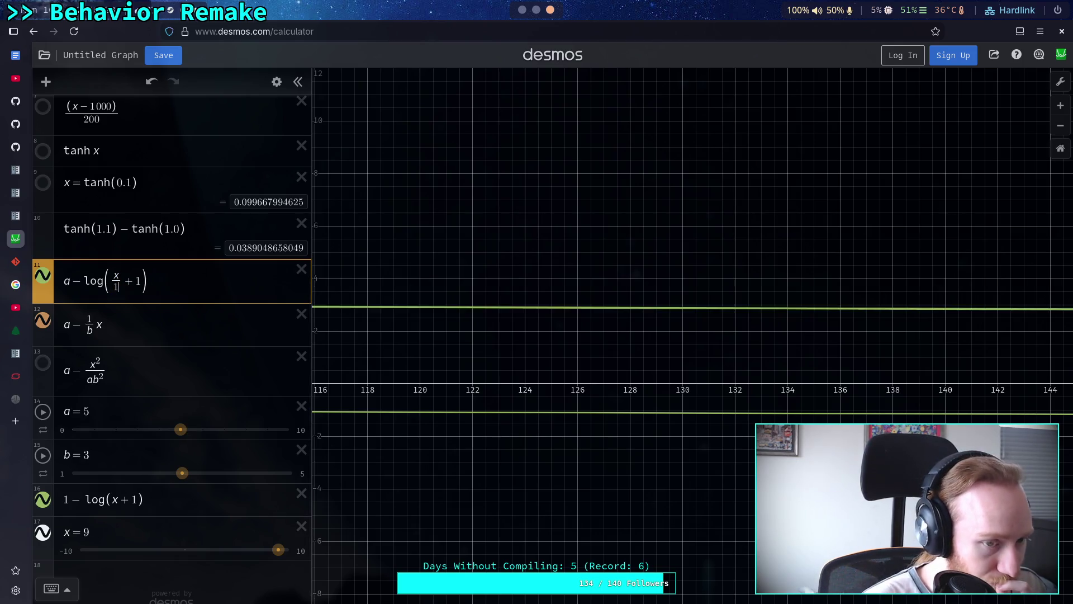
mouse_move(374, 447)
mouse_down()
mouse_move(642, 374)
mouse_move(380, 379)
mouse_move(508, 357)
mouse_move(602, 360)
mouse_move(489, 357)
mouse_up()
scroll(600, 362, left, 10)
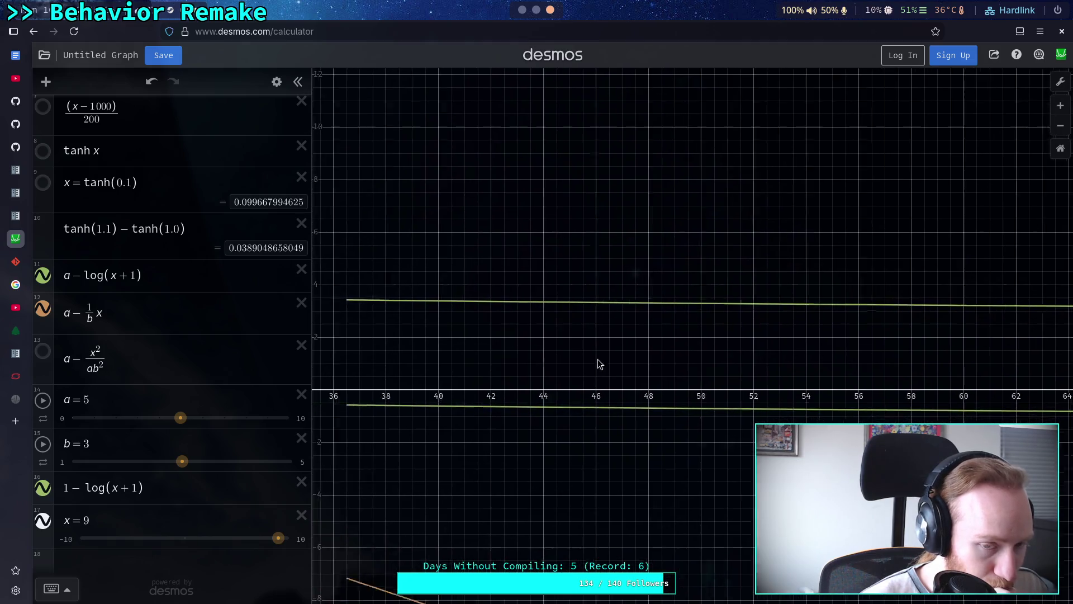
Scroll back to the origin and confirm the log curve meets the x = 9 line at (9, 4)
click(107, 269)
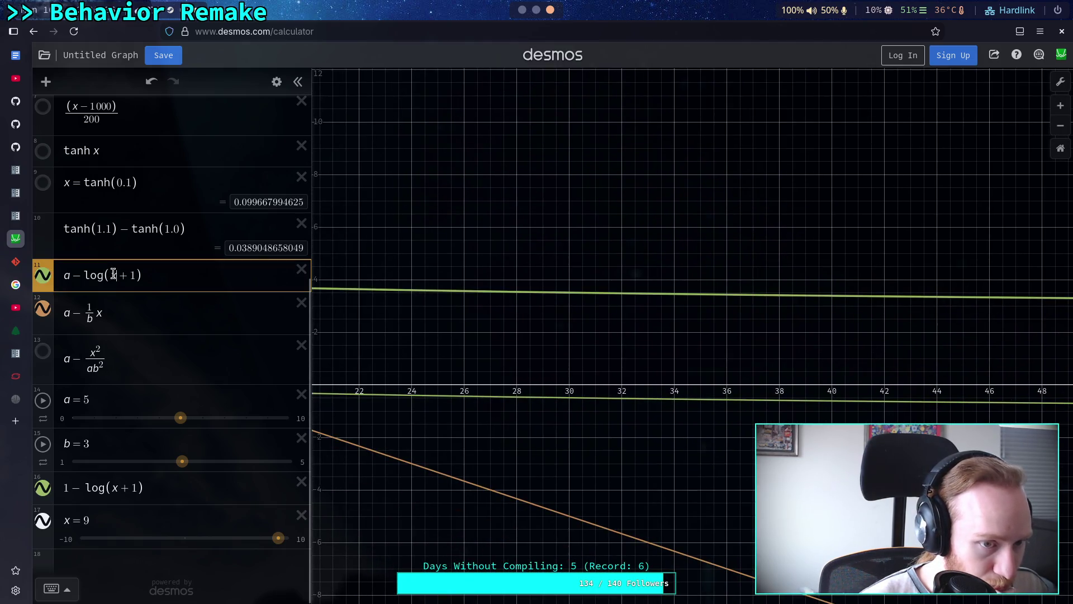
scroll(426, 347, left, 10)
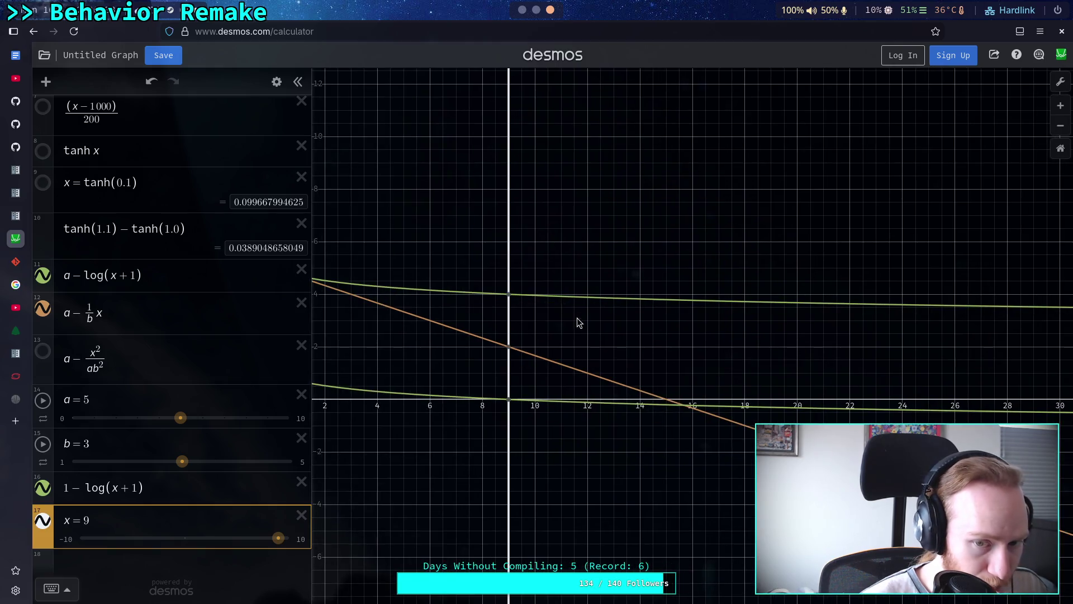
scroll(577, 318, left, 3)
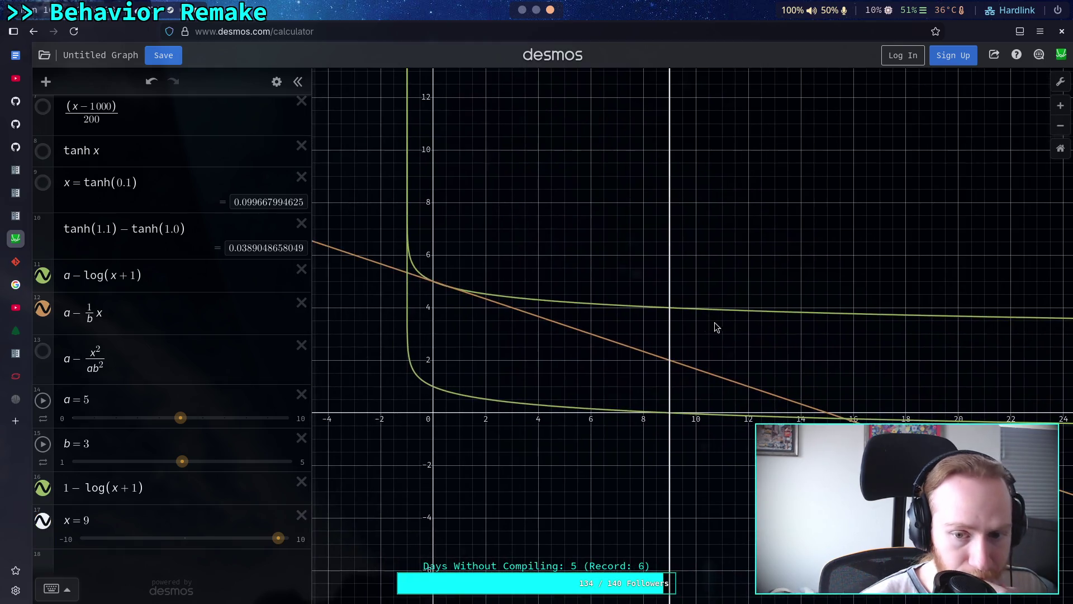
click(669, 311)
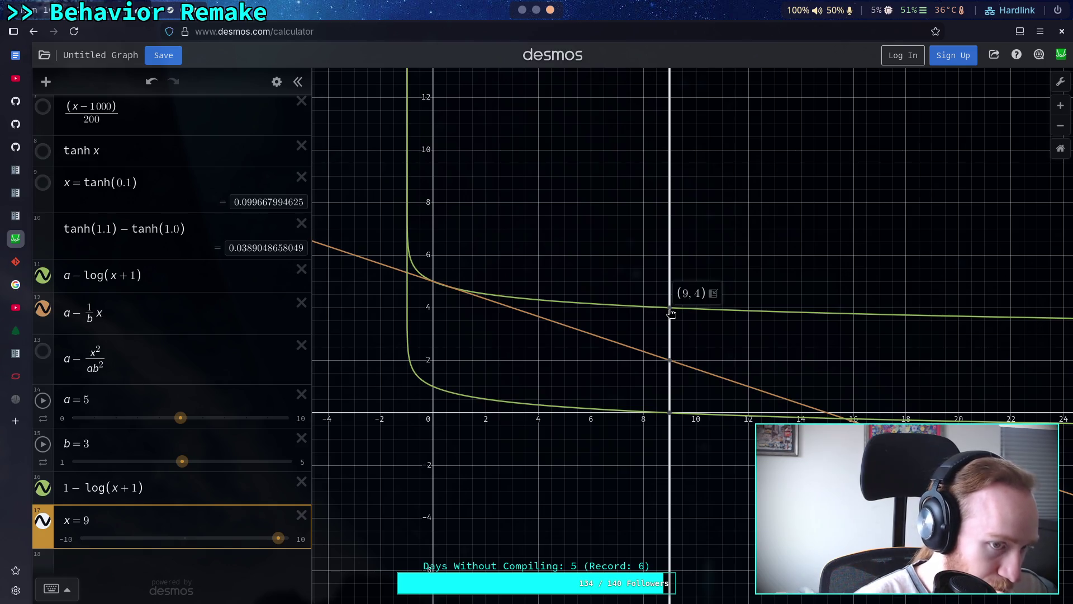
Try abx/9 in the 1 − log(x+1) expression, hide that curve, and revert it to log(x+1)
click(111, 487)
text(abx)
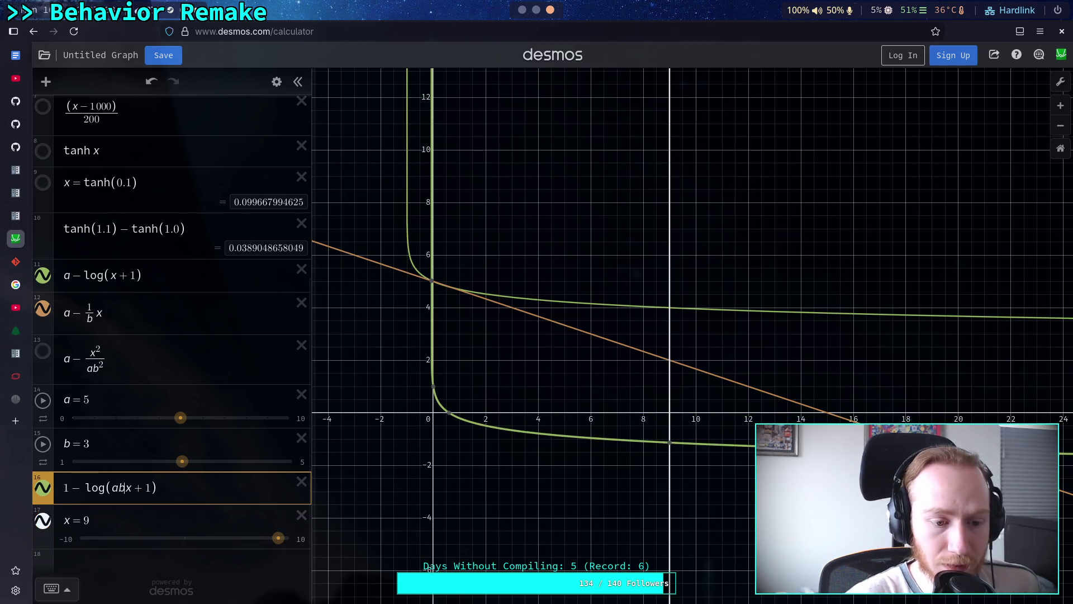
text(/9)
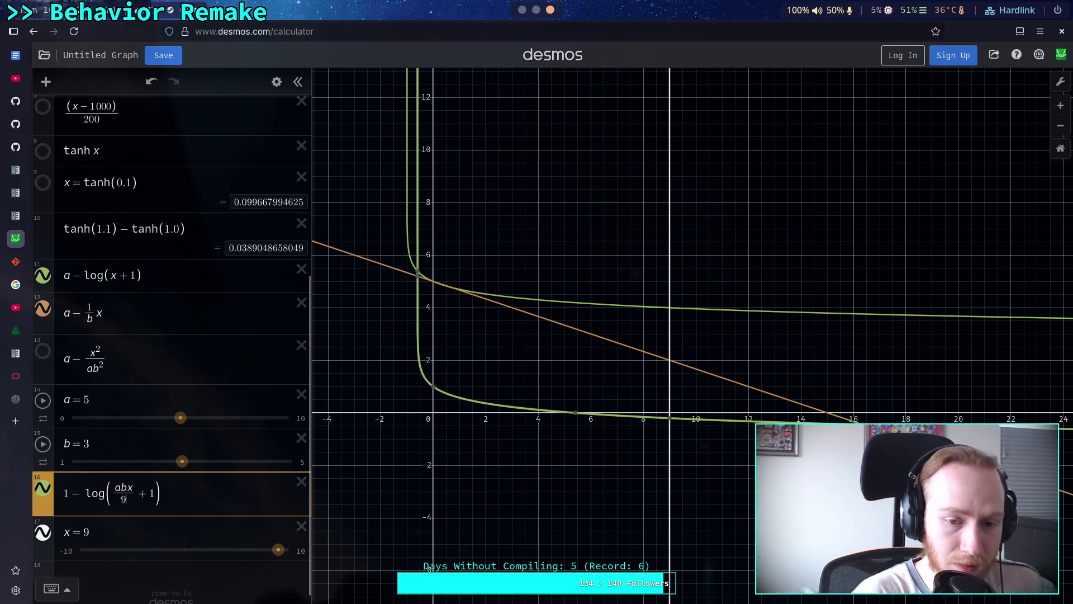
click(747, 312)
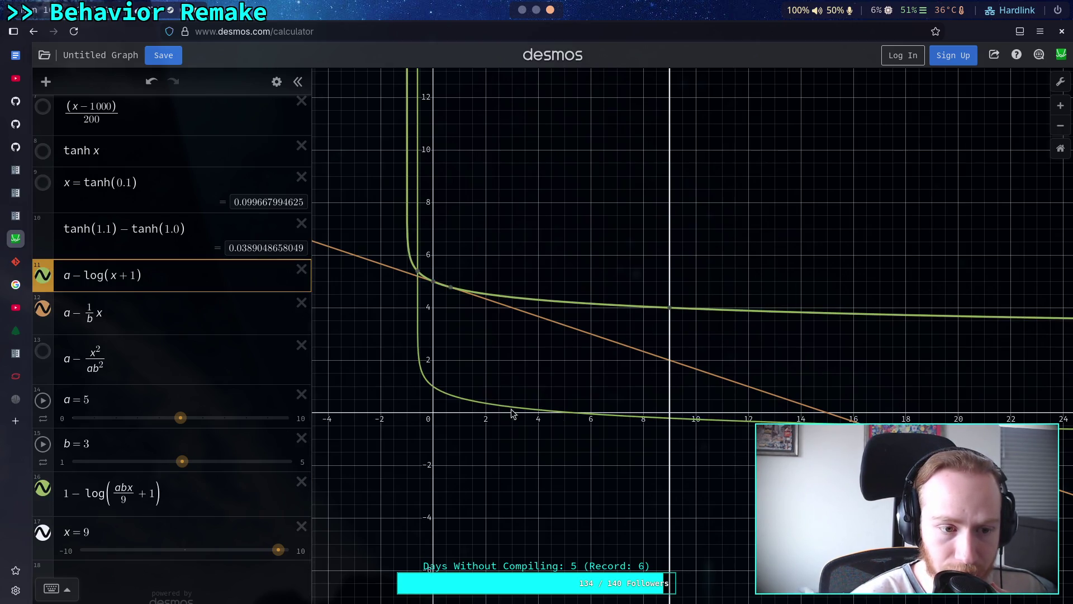
click(45, 488)
click(44, 488)
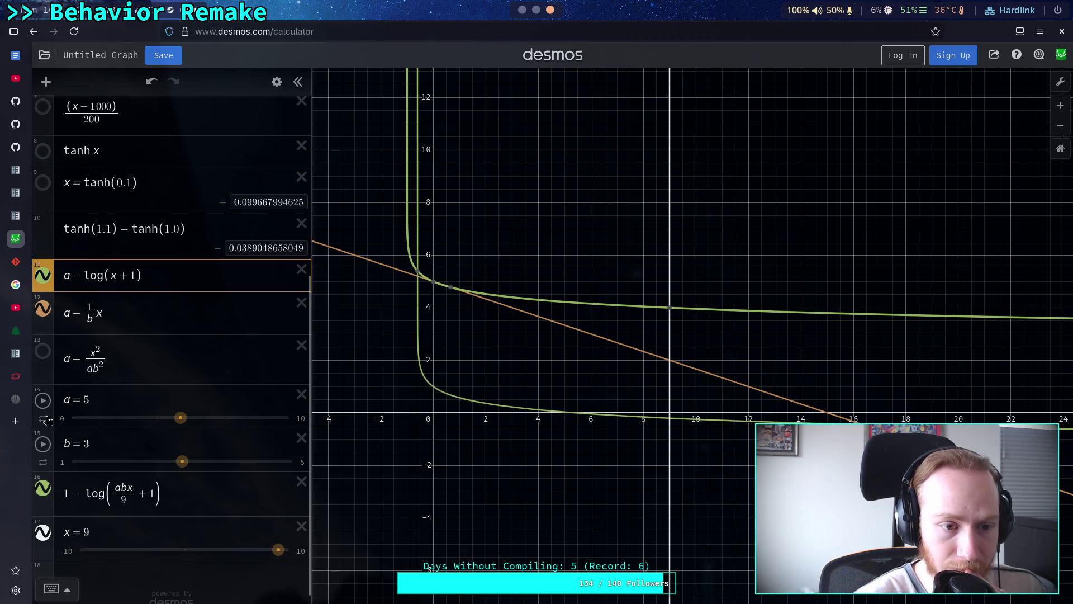
click(41, 489)
click(146, 488)
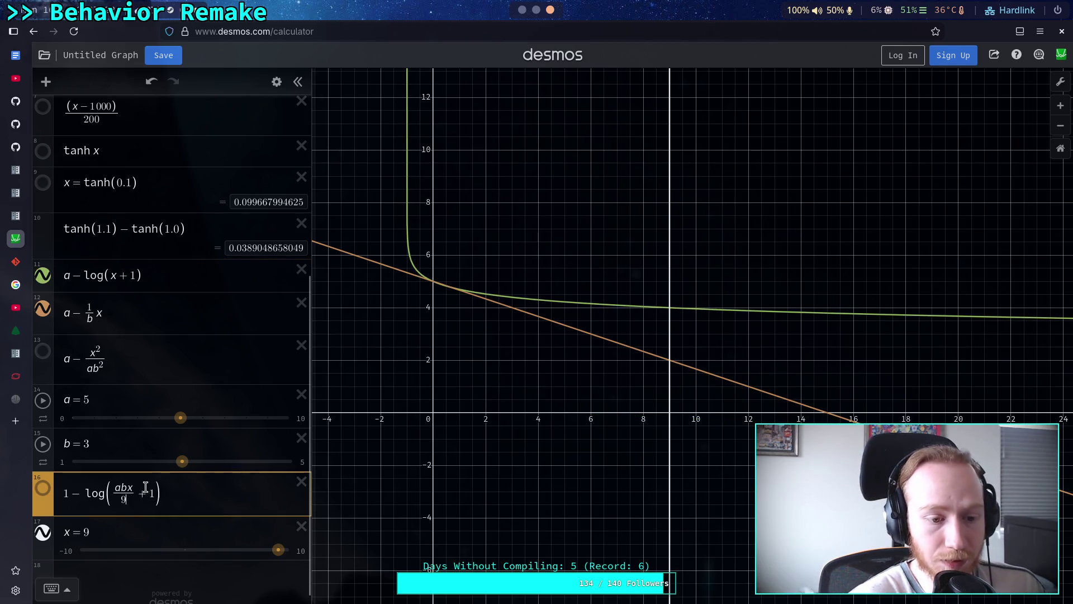
key(BackSpace)
key(BackSpace)
click(123, 488)
key(BackSpace)
key(BackSpace)
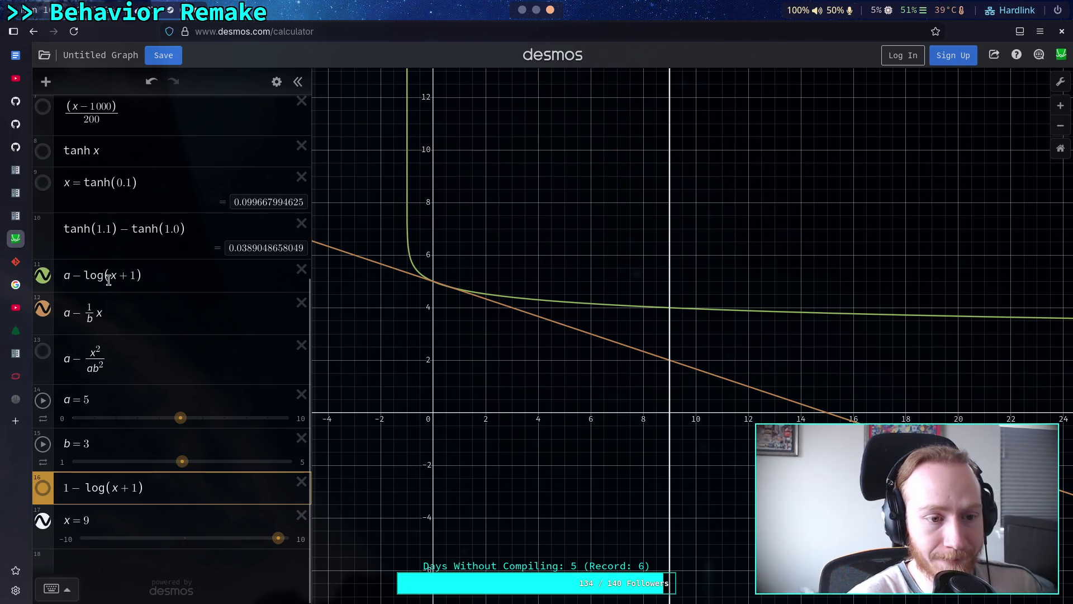
Try ab/9 and 2 as coefficients in the main log curve, then settle on a − log(x/2 + 1)
click(109, 280)
text(ab)
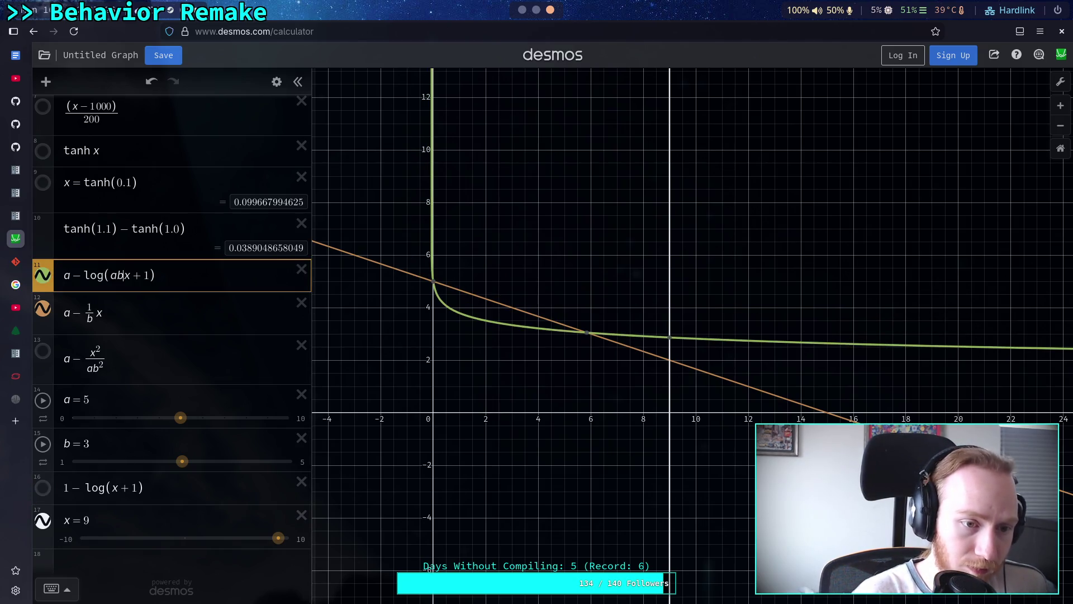
text(/9)
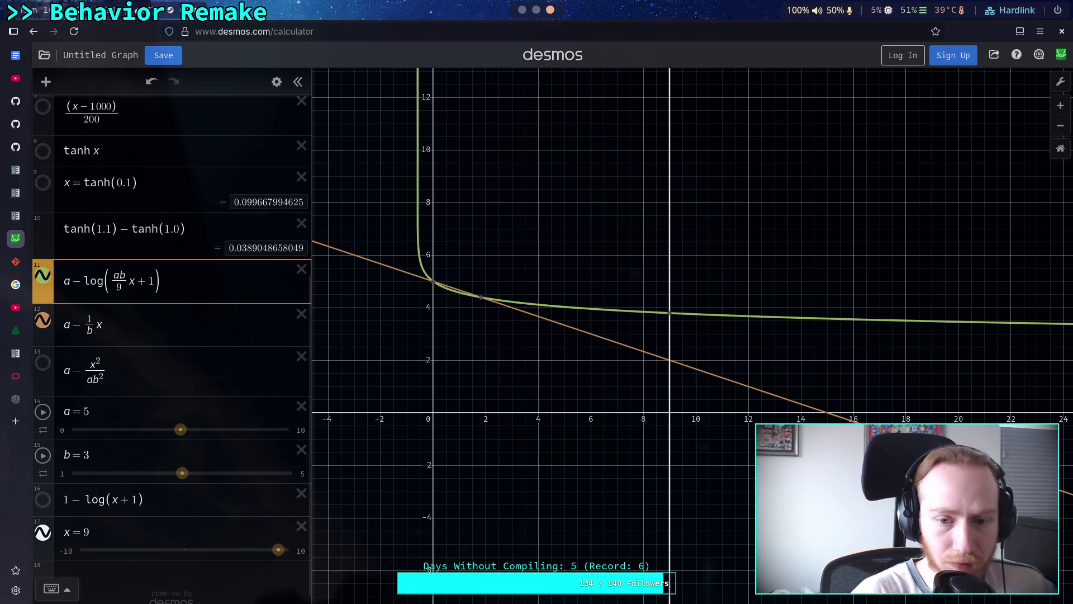
mouse_move(805, 319)
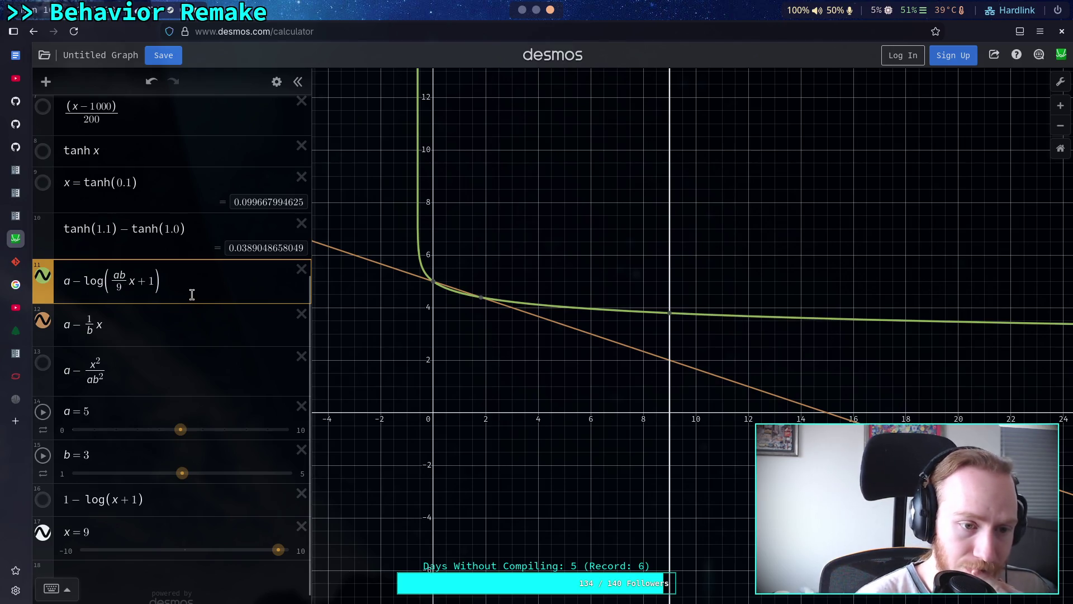
key(BackSpace)
key(BackSpace)
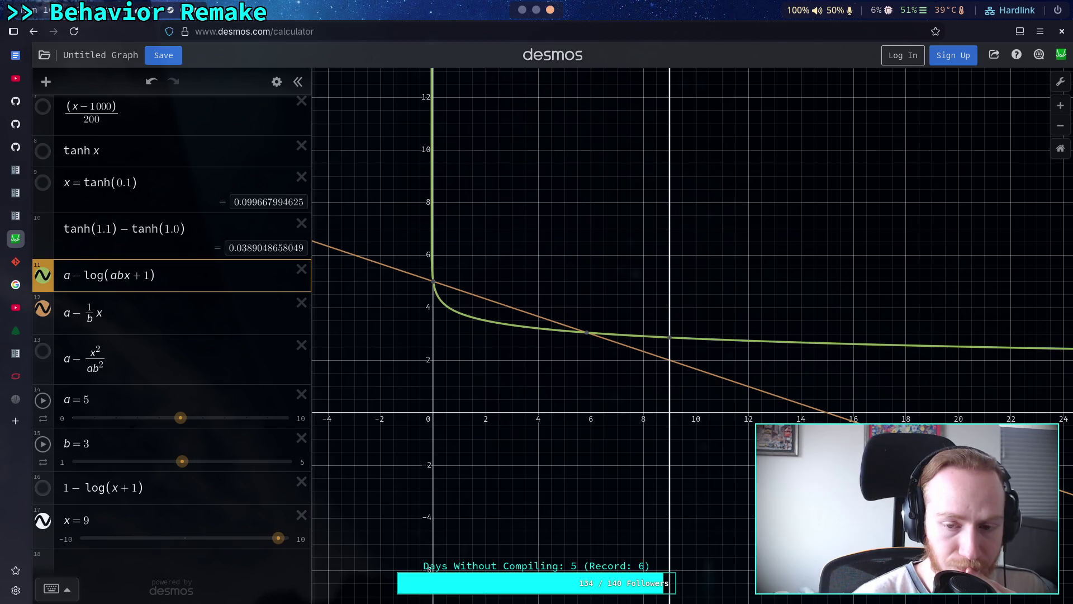
key(BackSpace)
key(BackSpace)
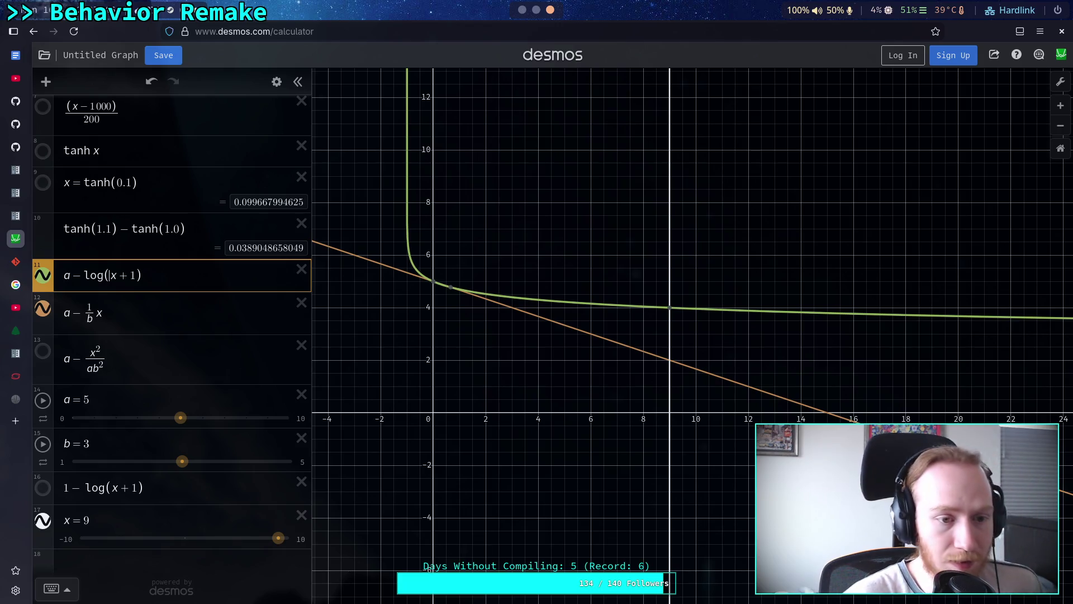
text(2)
mouse_move(708, 317)
mouse_down()
mouse_move(832, 321)
mouse_move(539, 311)
mouse_move(561, 312)
mouse_move(552, 307)
mouse_up()
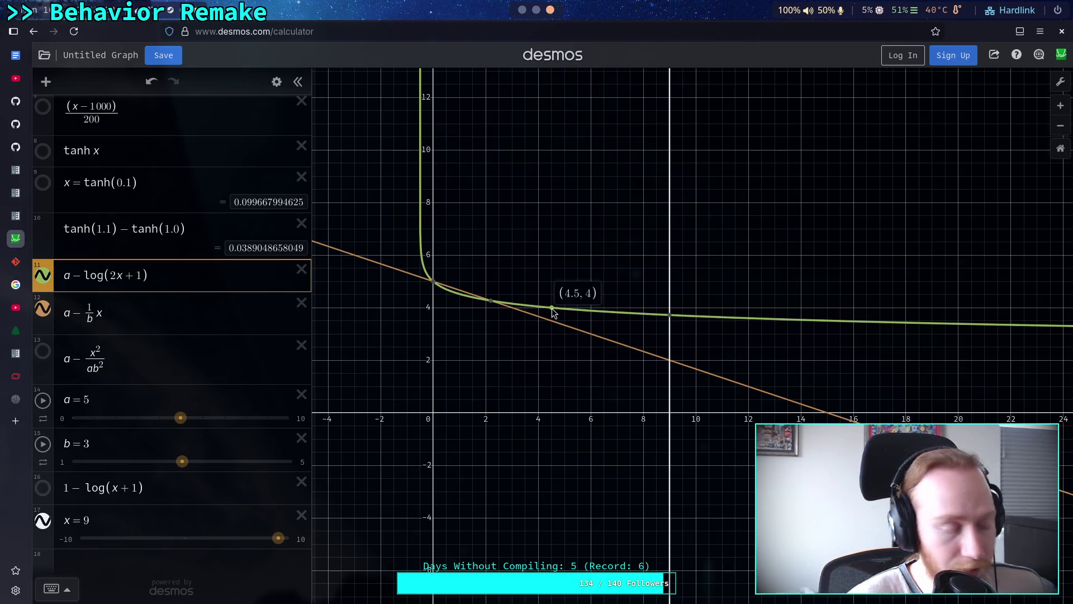
drag(552, 308, 552, 308)
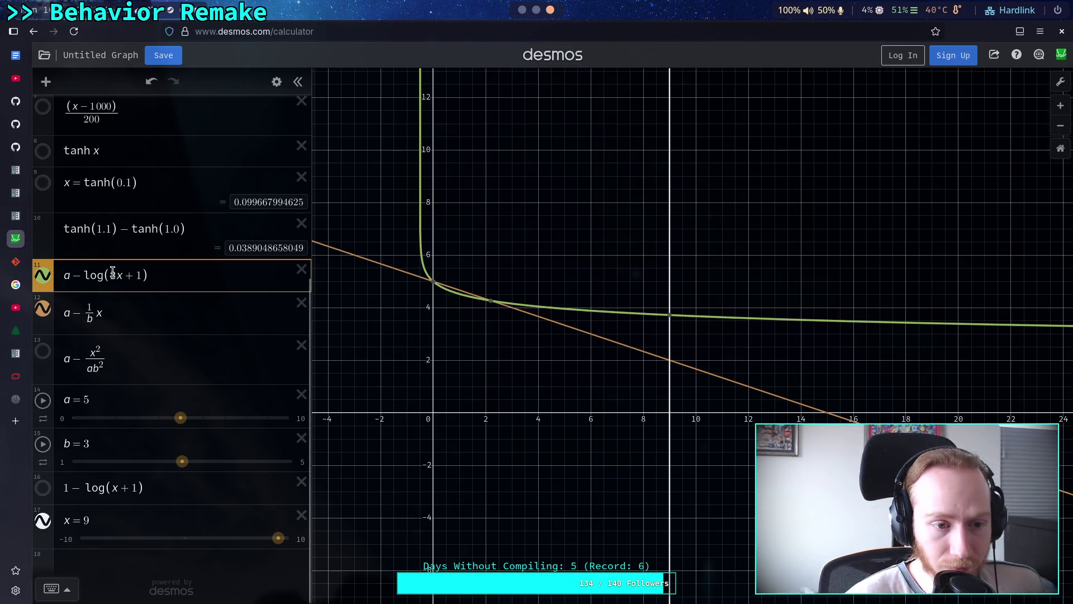
key(BackSpace)
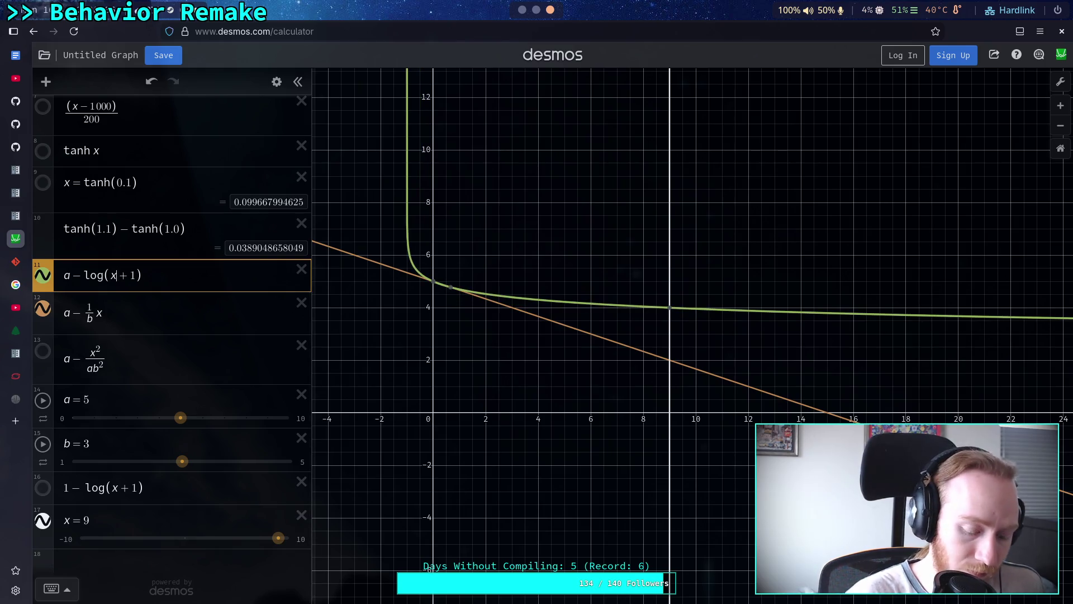
text(/2)
drag(875, 311, 907, 316)
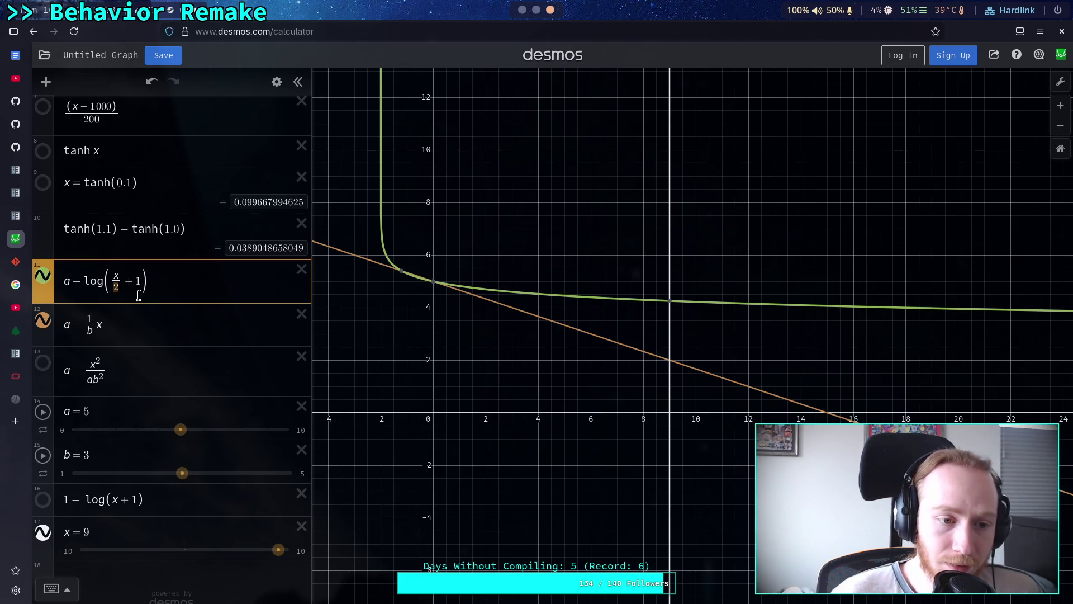
Rewrite the log argument as x over ab/9, then simplify it to 9x/(ab) + 1
key(Right)
text(/9)
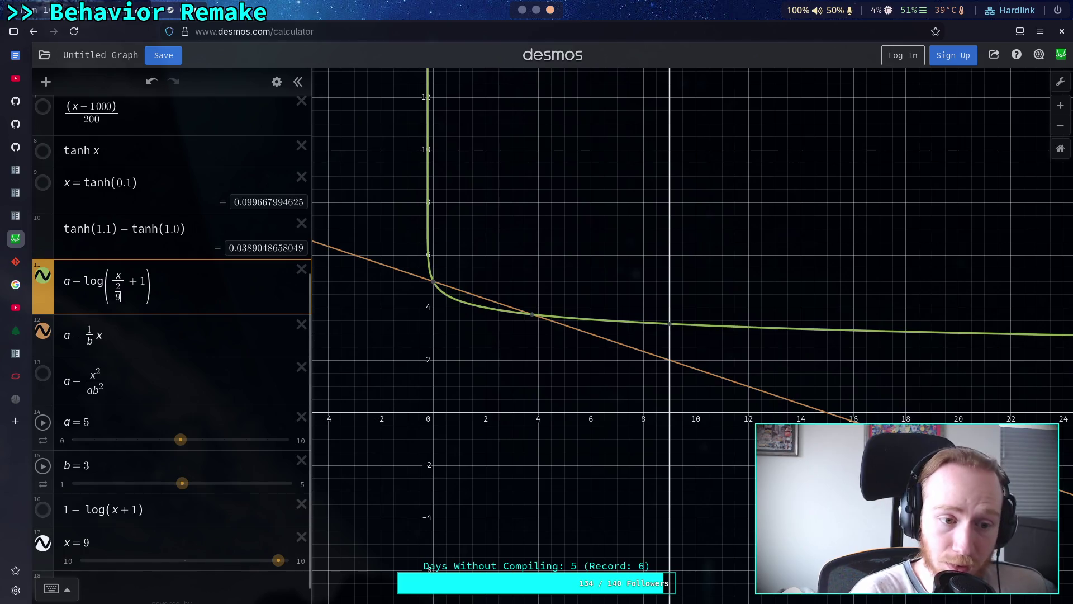
click(485, 308)
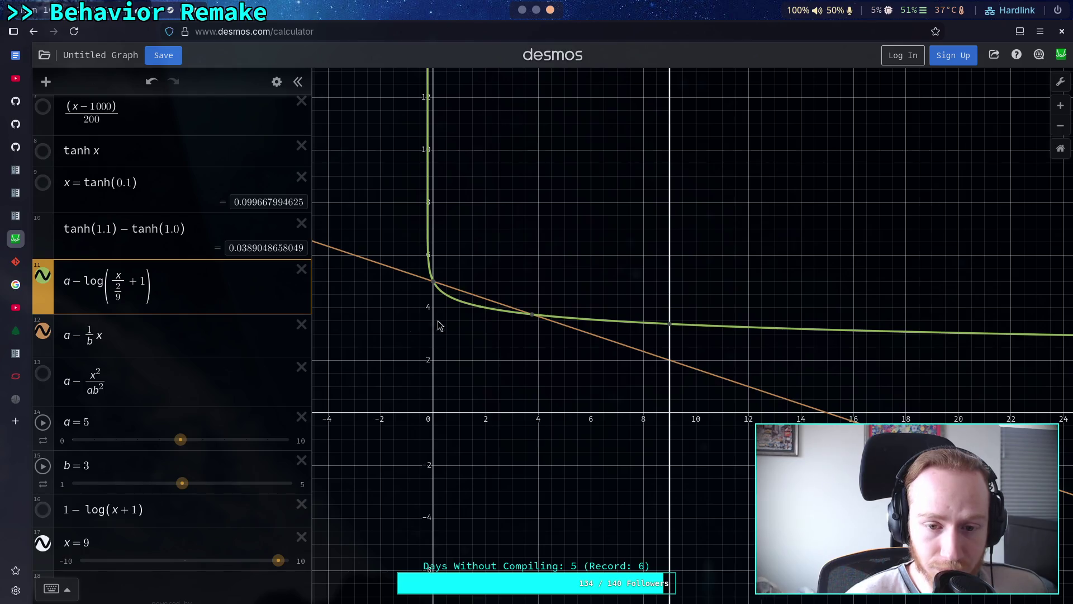
click(118, 284)
text(ab)
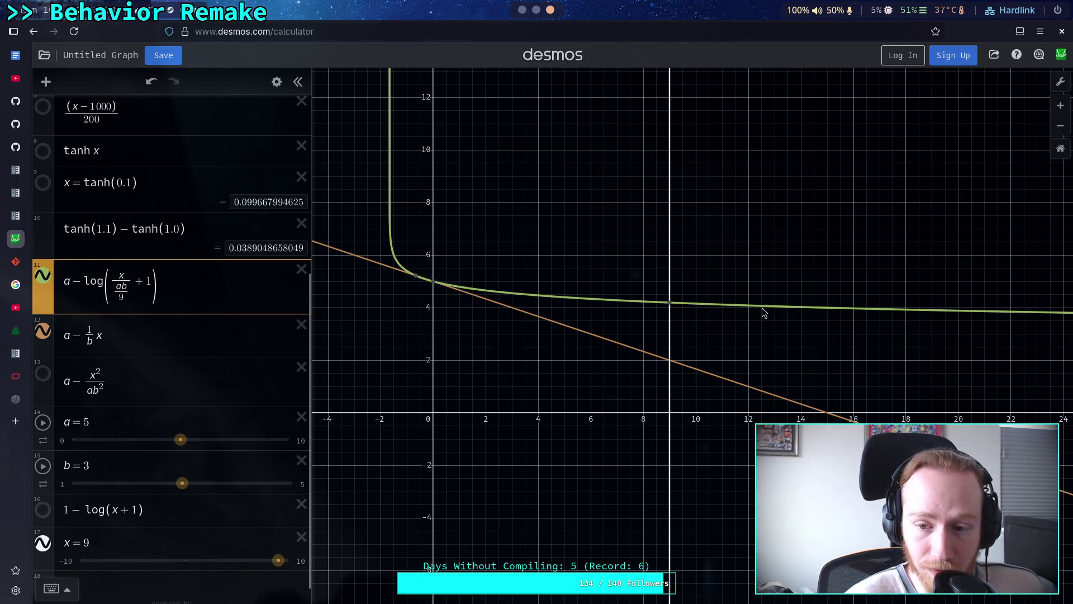
mouse_move(820, 313)
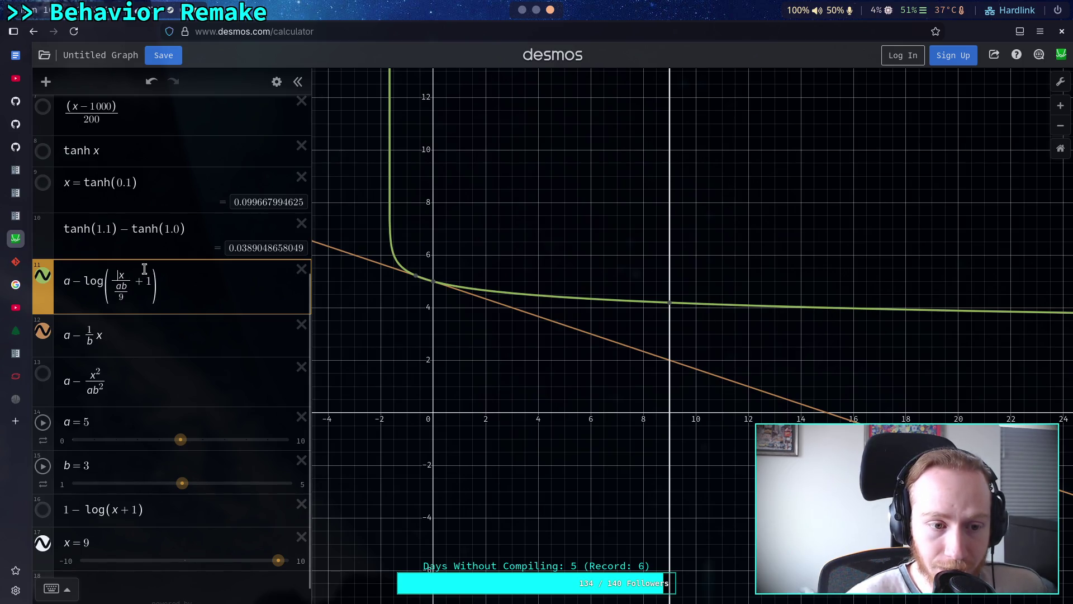
text(()
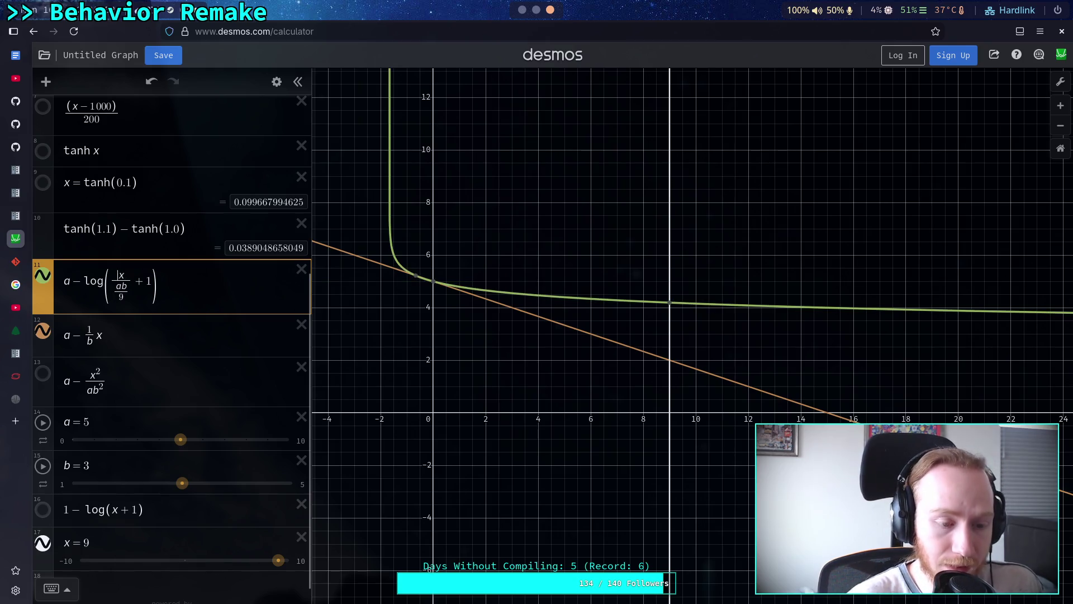
text(9)
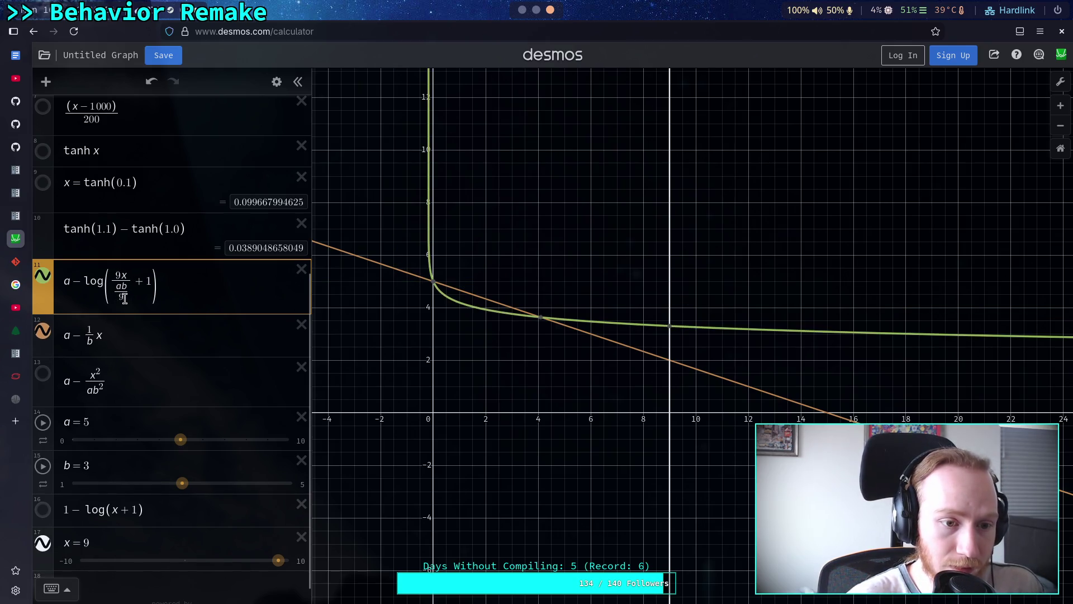
key(BackSpace)
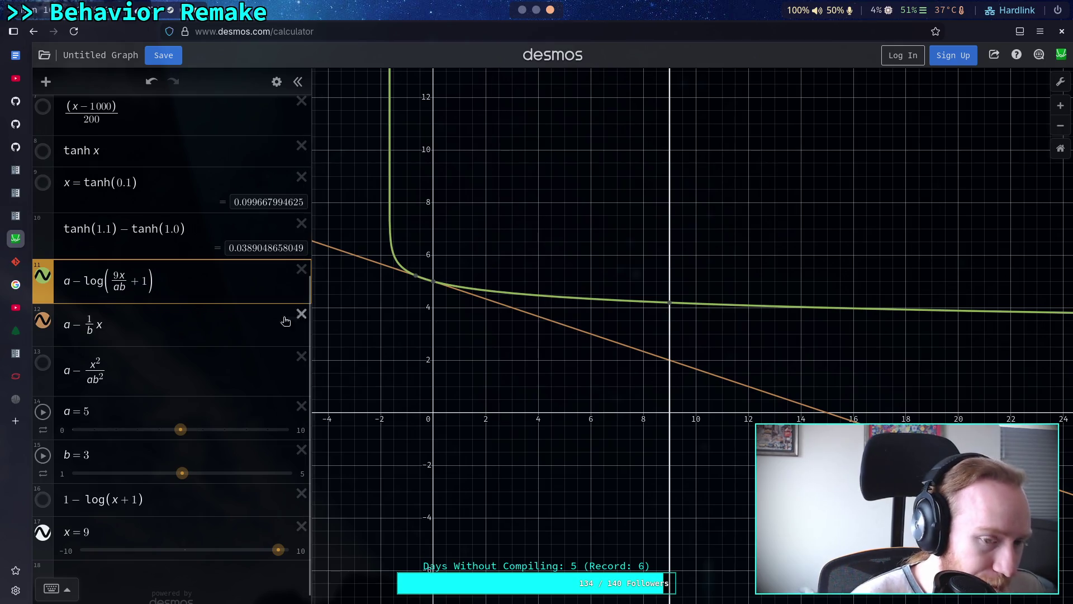
click(73, 275)
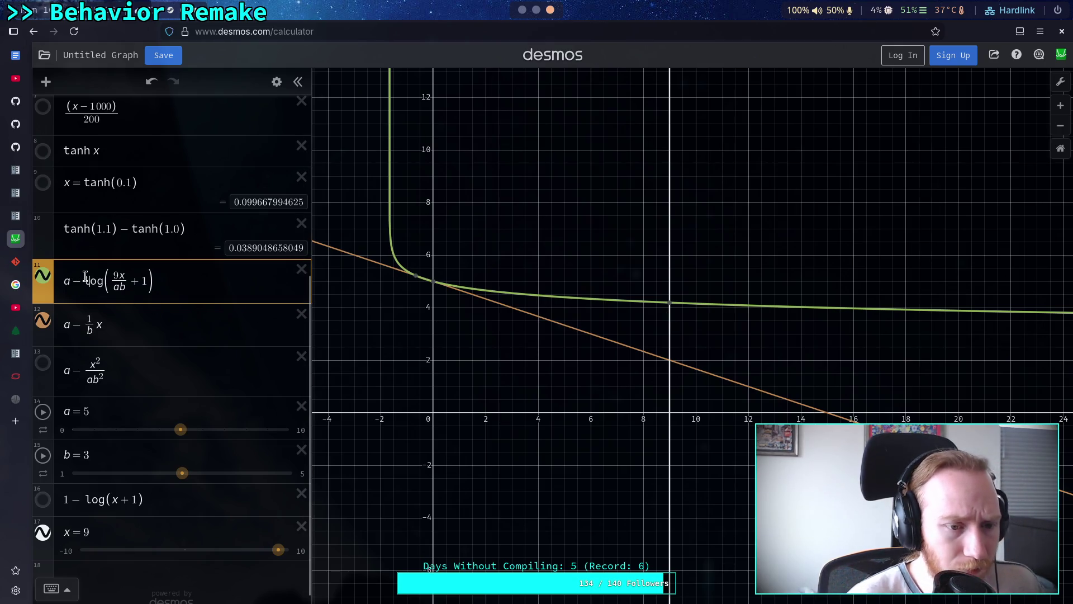
Multiply the log term by a so expression 11 reads a − a·log(9x/(ab) + 1)
text(d)
key(BackSpace)
text(a)
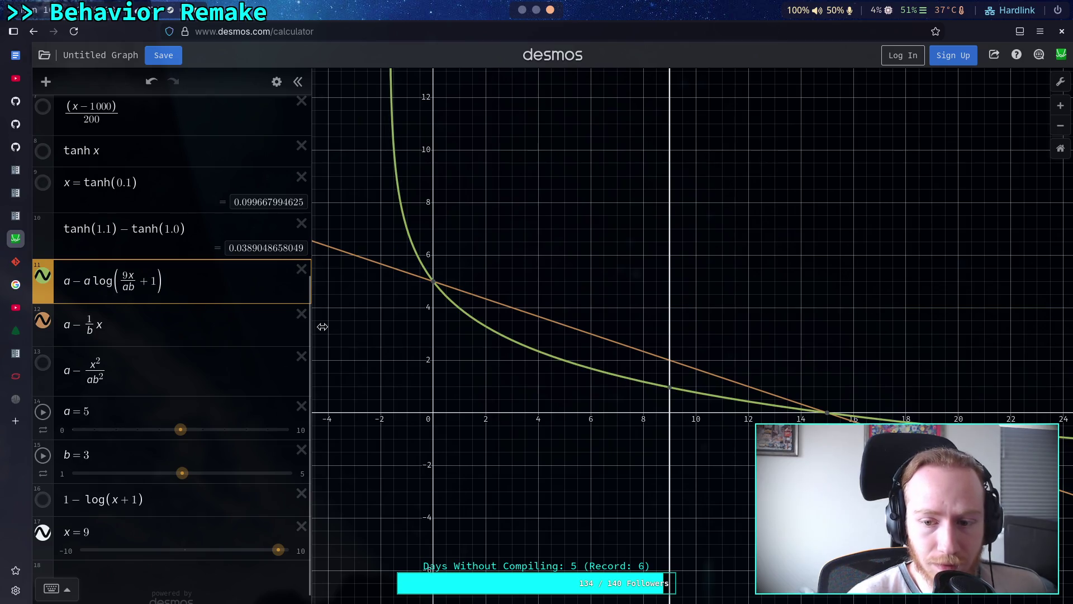
drag(487, 331, 782, 404)
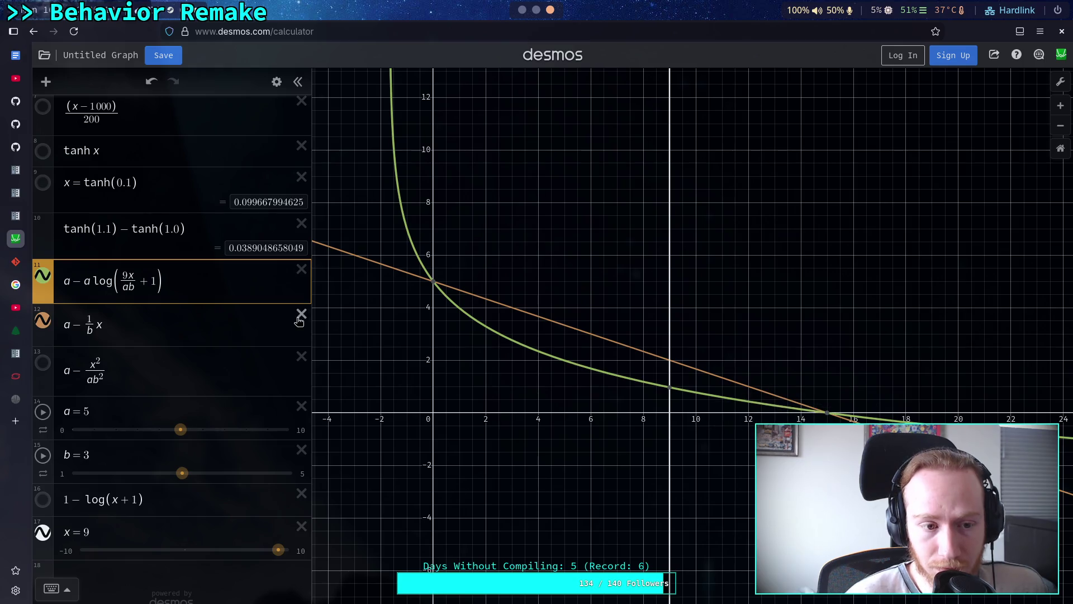
Show the quadratic falloff curve and set slider a to 8 and b to 2.55
click(47, 371)
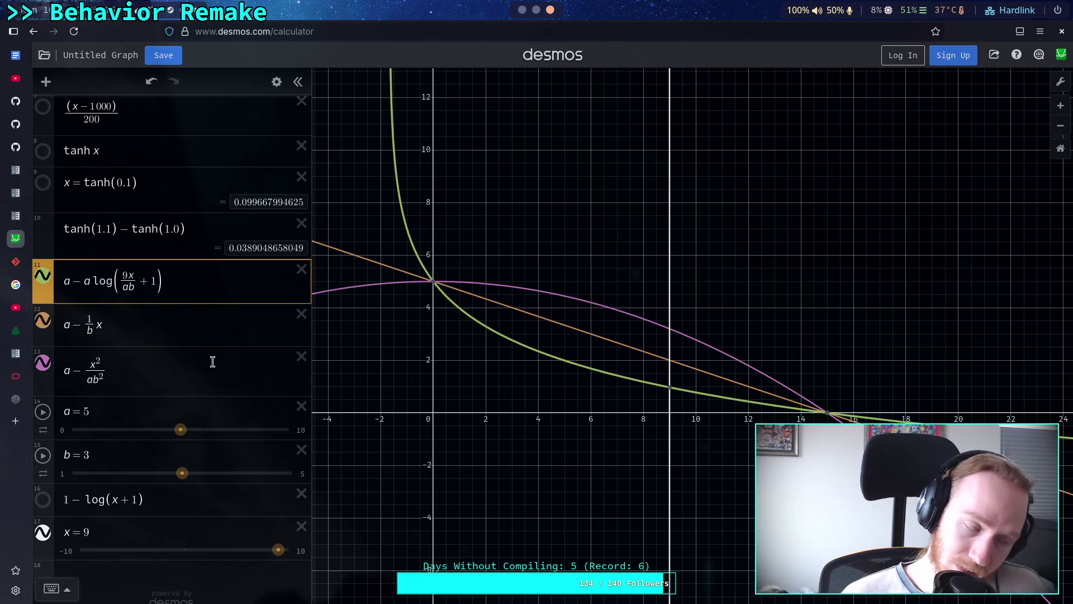
mouse_move(180, 433)
mouse_down()
mouse_move(141, 437)
mouse_move(244, 439)
mouse_up()
mouse_move(183, 473)
mouse_down()
mouse_move(220, 472)
mouse_move(69, 475)
mouse_move(158, 473)
mouse_up()
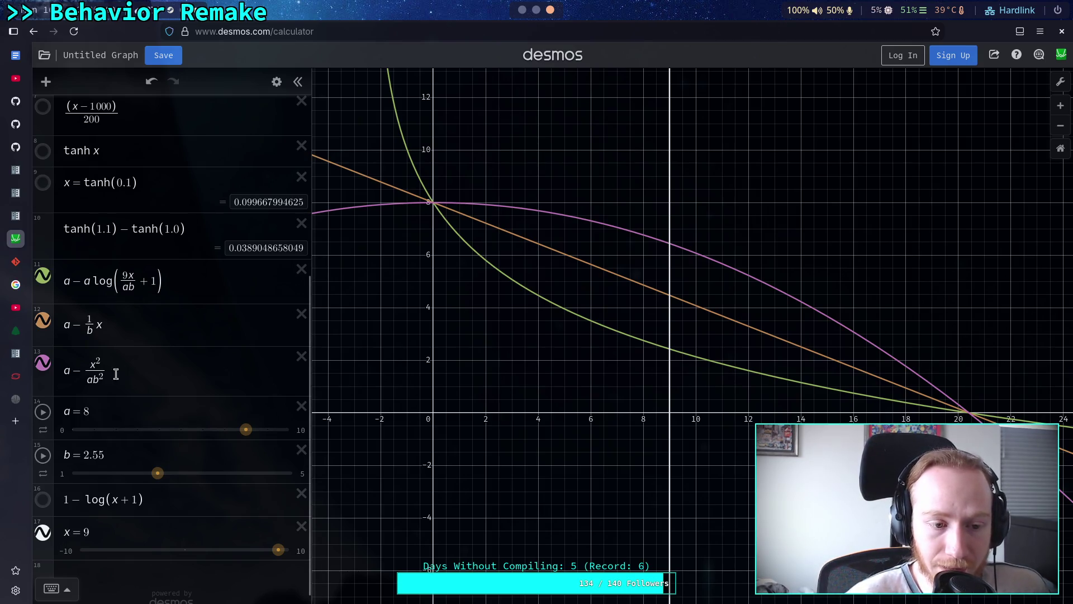
Inspect the linear curve's expression, moving into its 1/b fraction
click(88, 323)
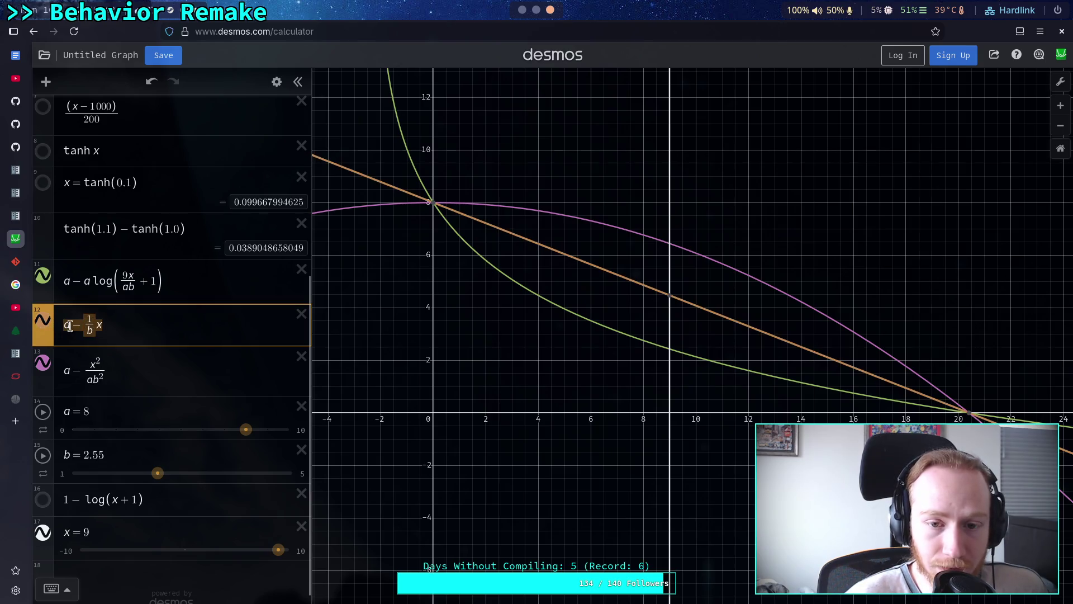
click(116, 329)
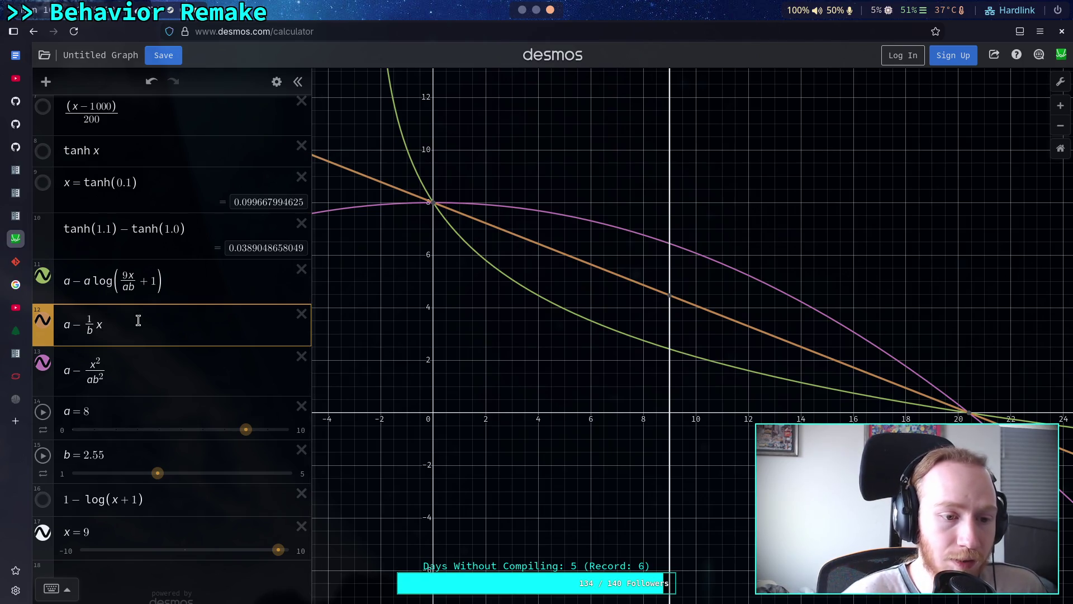
key(Left)
key(Left)
key(Up)
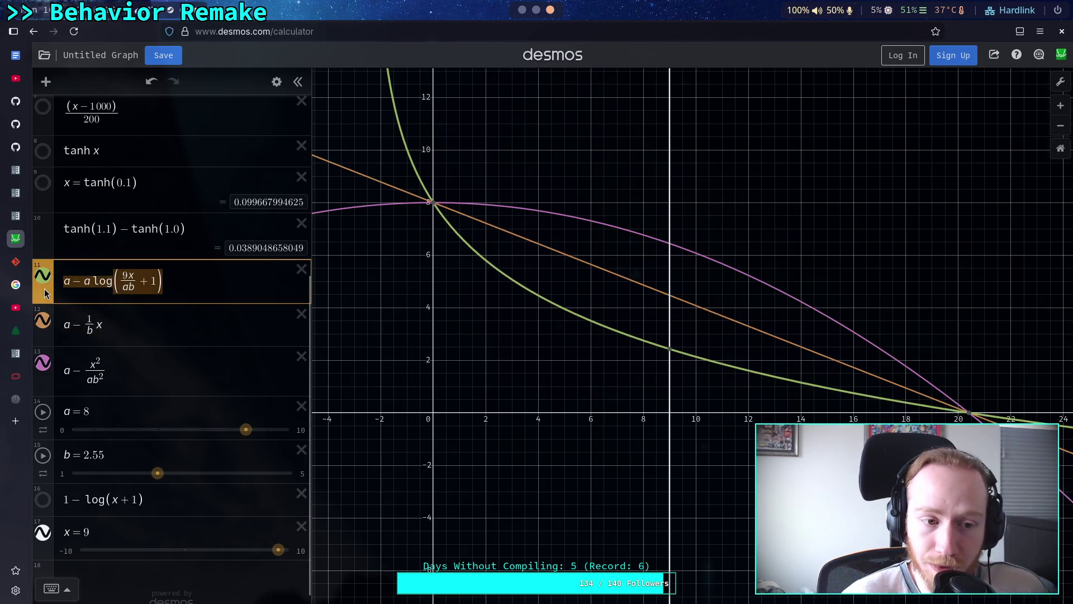
Compare the quadratic expression, then add a new row below it starting with a
click(115, 370)
click(145, 325)
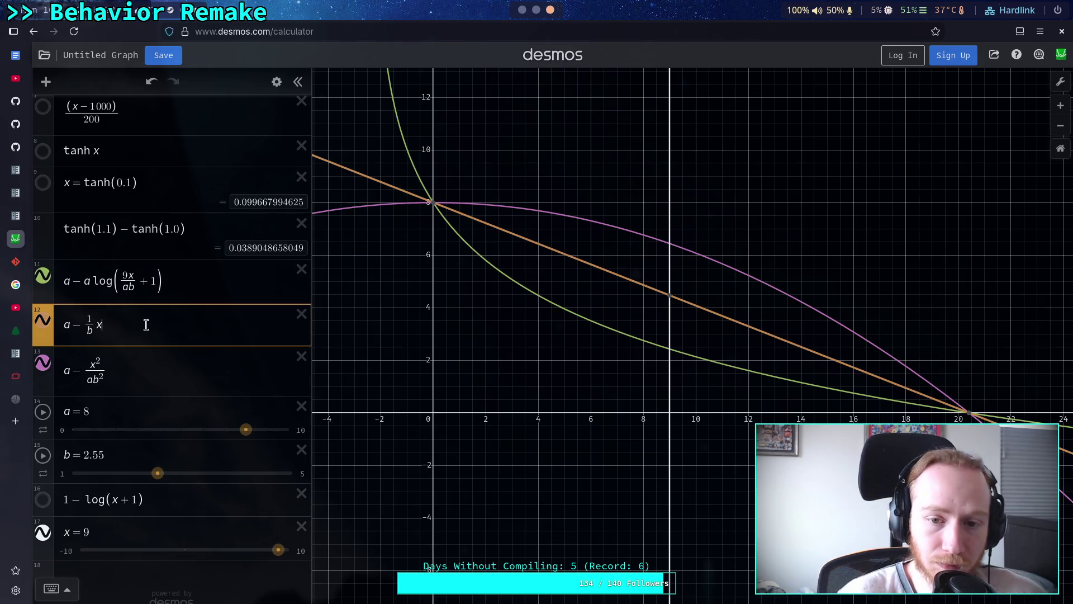
click(157, 360)
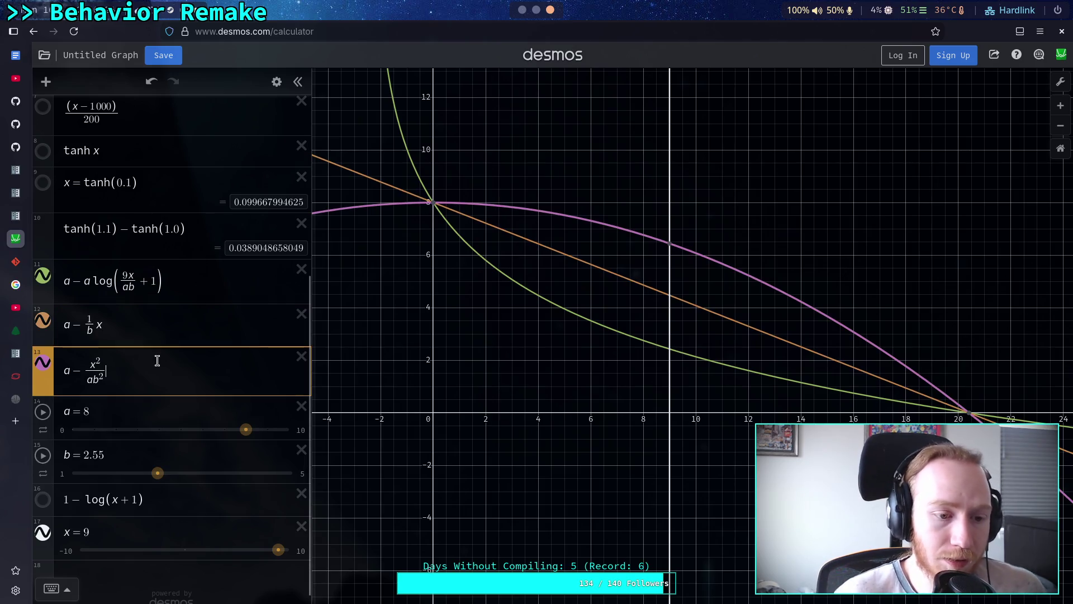
key(Return)
text(a)
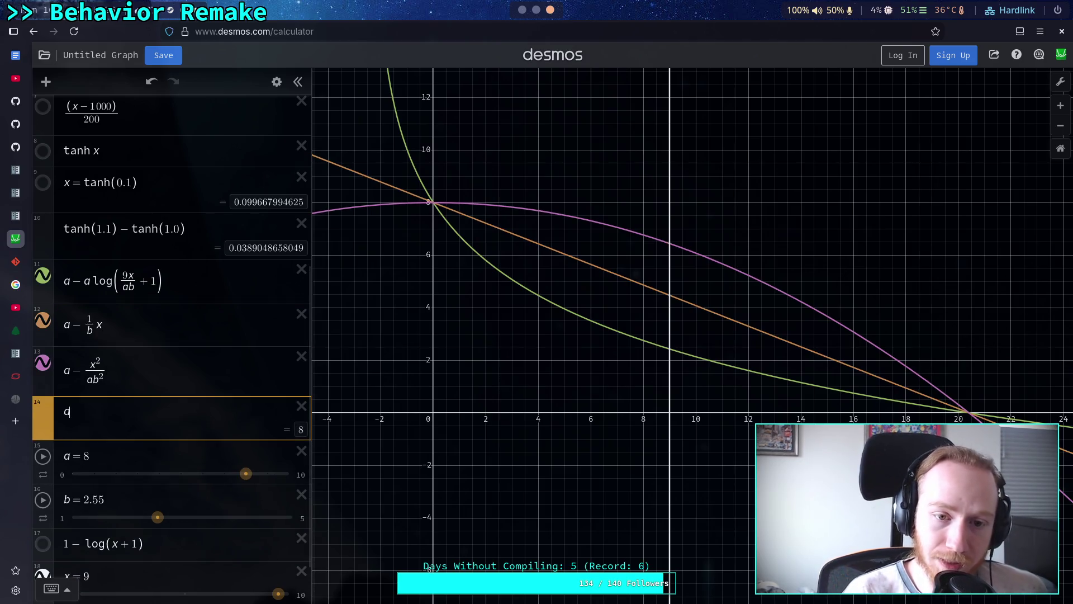
text(-s;rt)
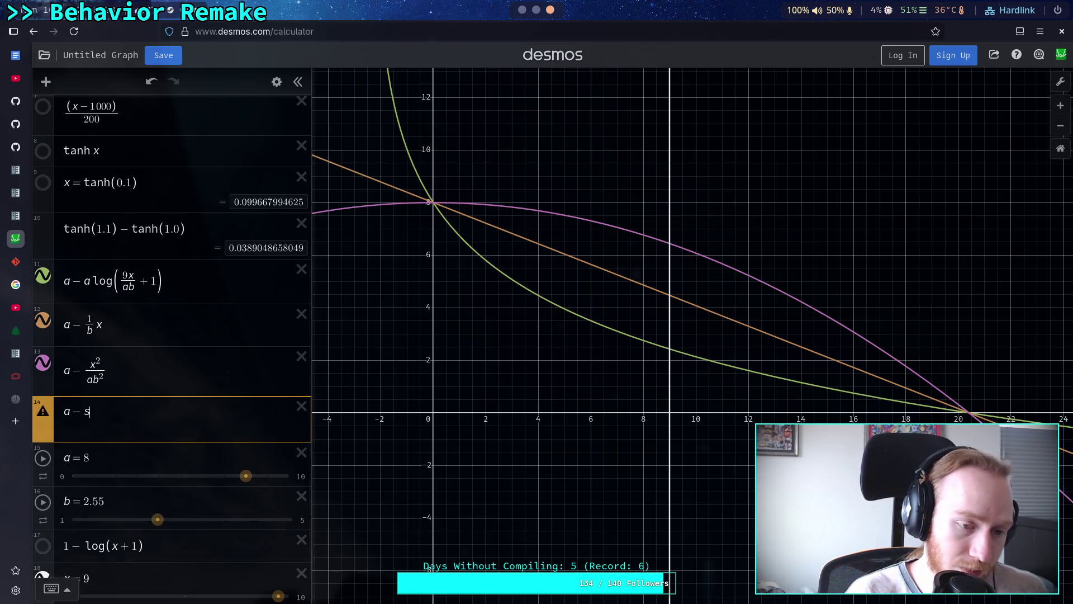
Make the new row a − √x, briefly trying a − a√x
key(BackSpace)
key(BackSpace)
key(BackSpace)
text(qrt)
text(x)
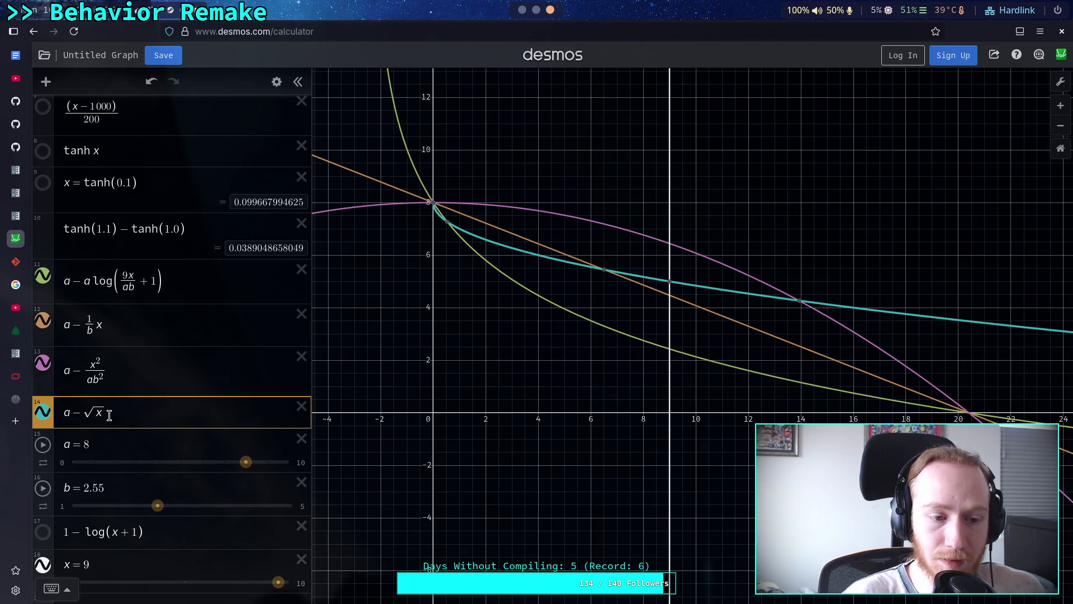
click(86, 414)
text(a)
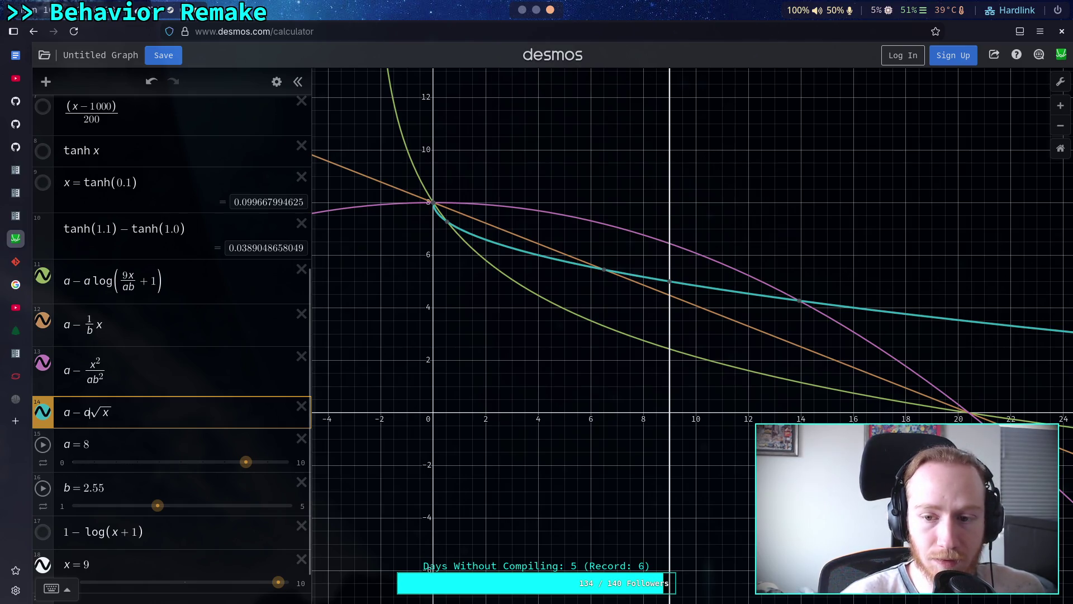
key(BackSpace)
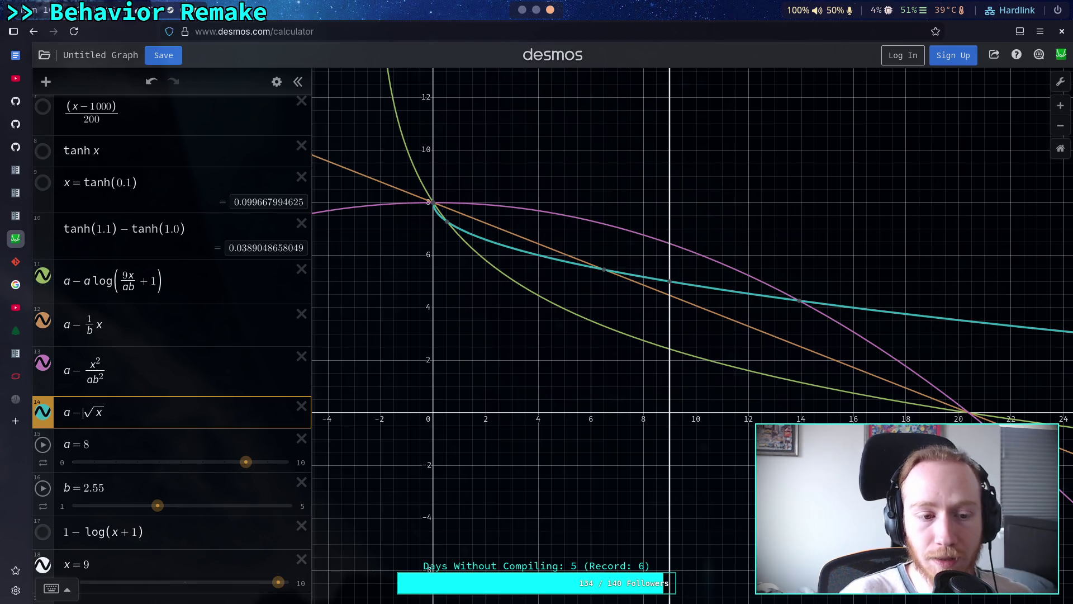
Try a − x and a − x^-2 in the row, then delete the experimental expression
mouse_move(923, 317)
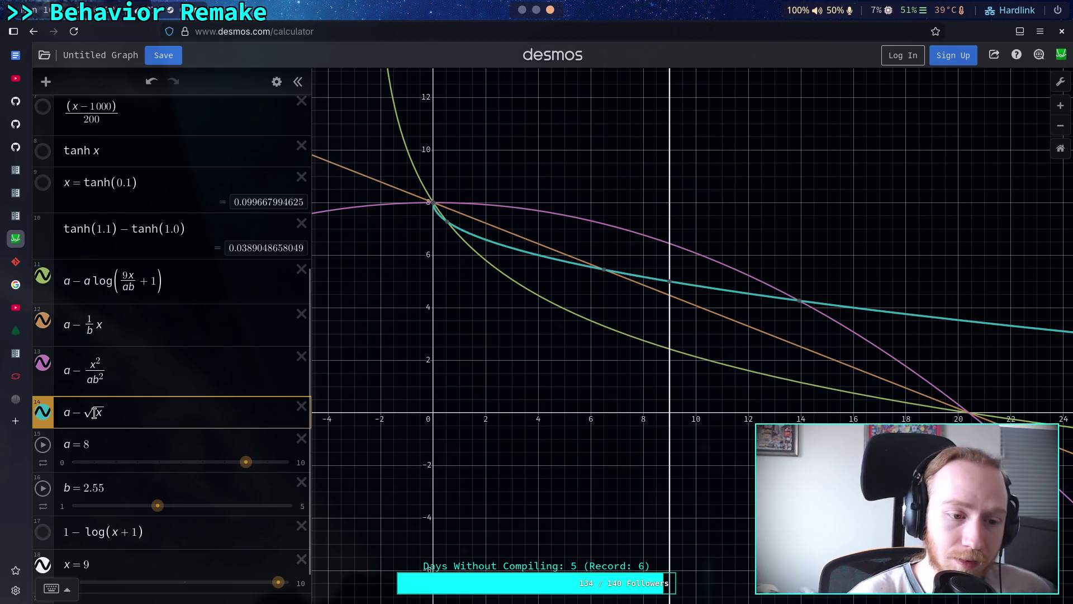
key(BackSpace)
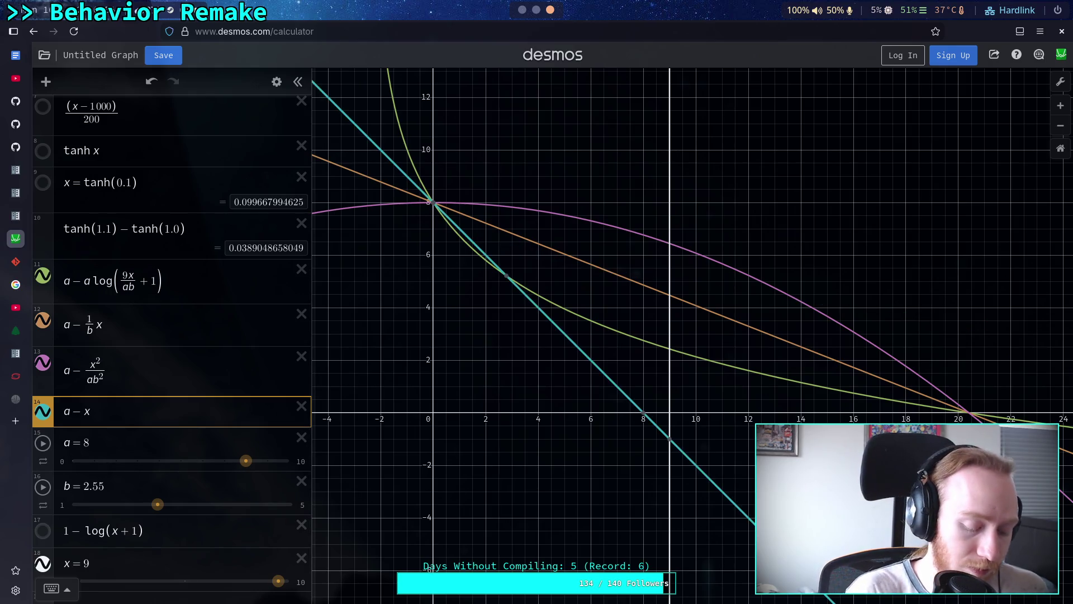
text(&)
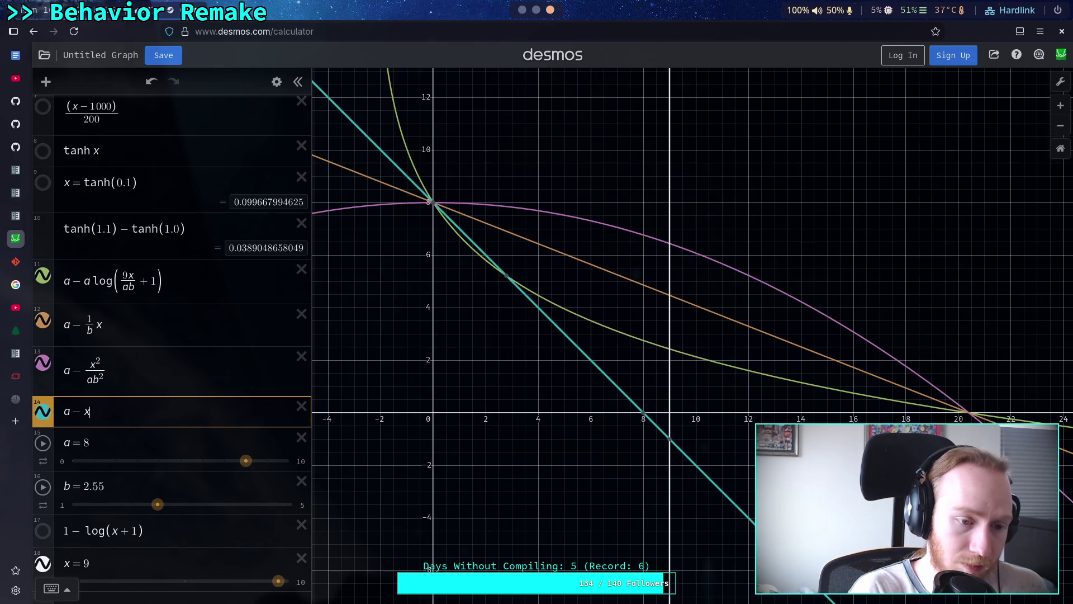
key(Escape)
key(BackSpace)
text(^-2)
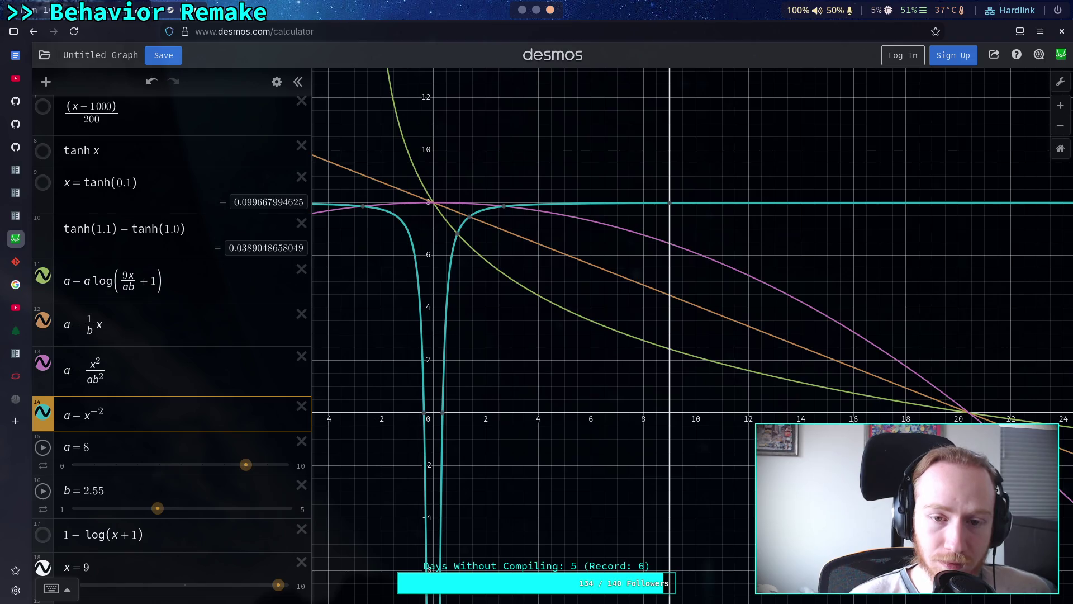
click(90, 412)
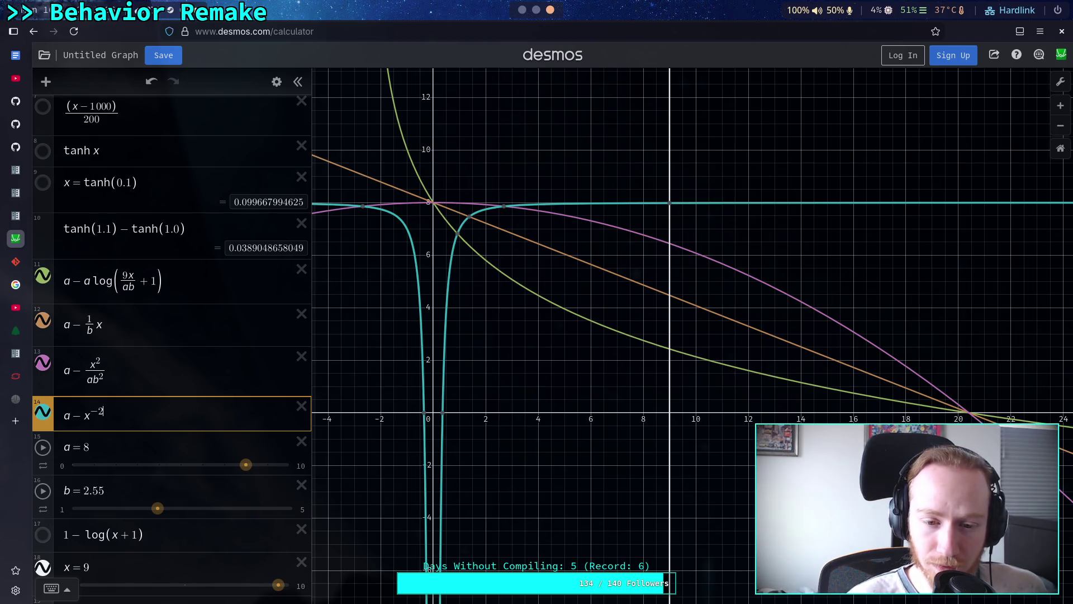
key(BackSpace)
key(BackSpace)
key(BackSpace)
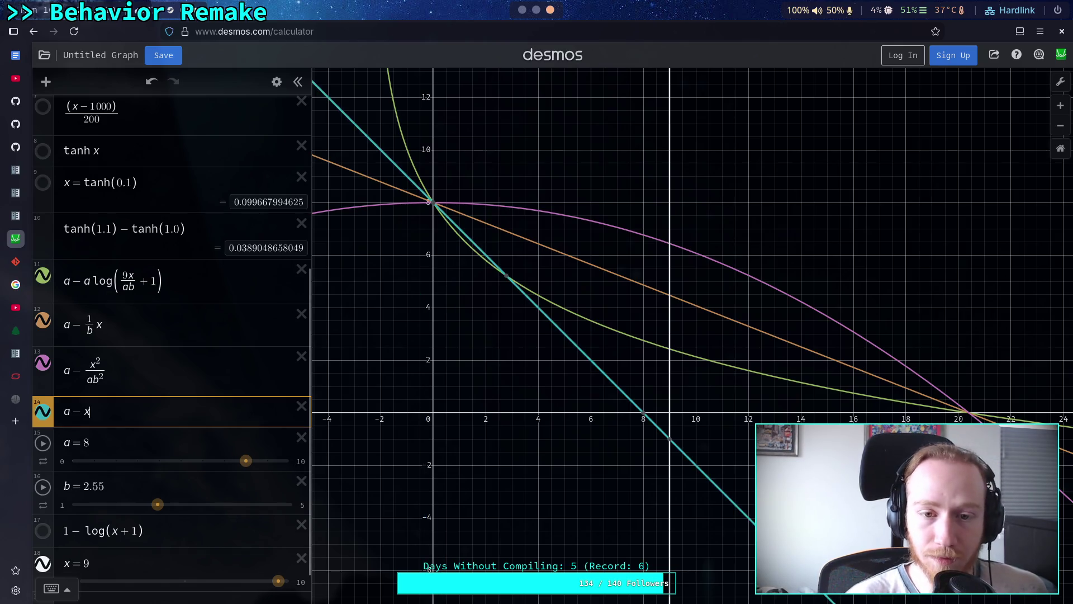
click(301, 407)
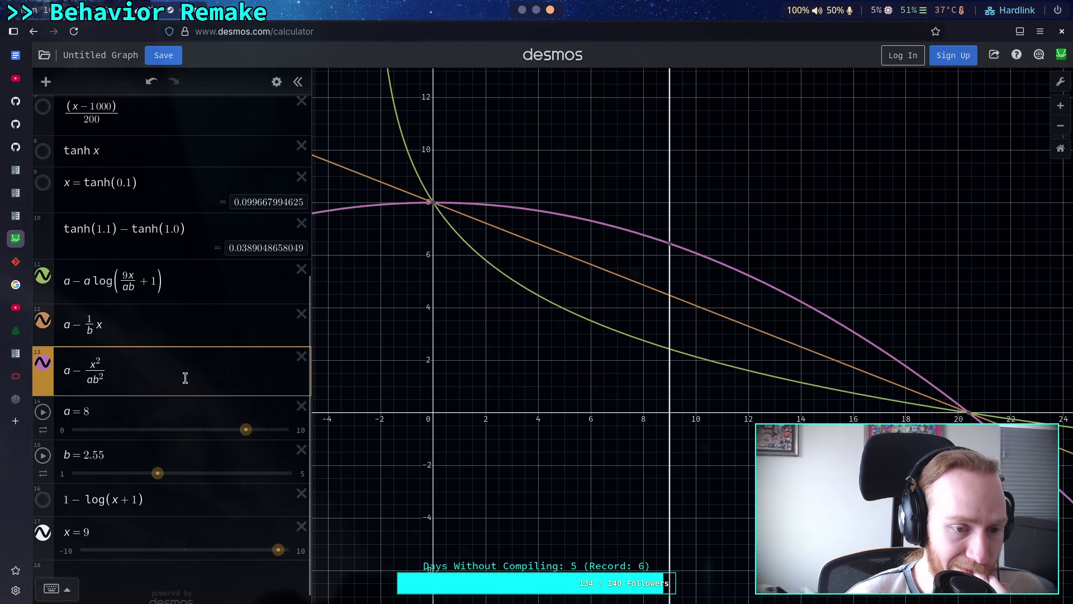
Add a row a − x/b below the quadratic and colour it teal
key(Return)
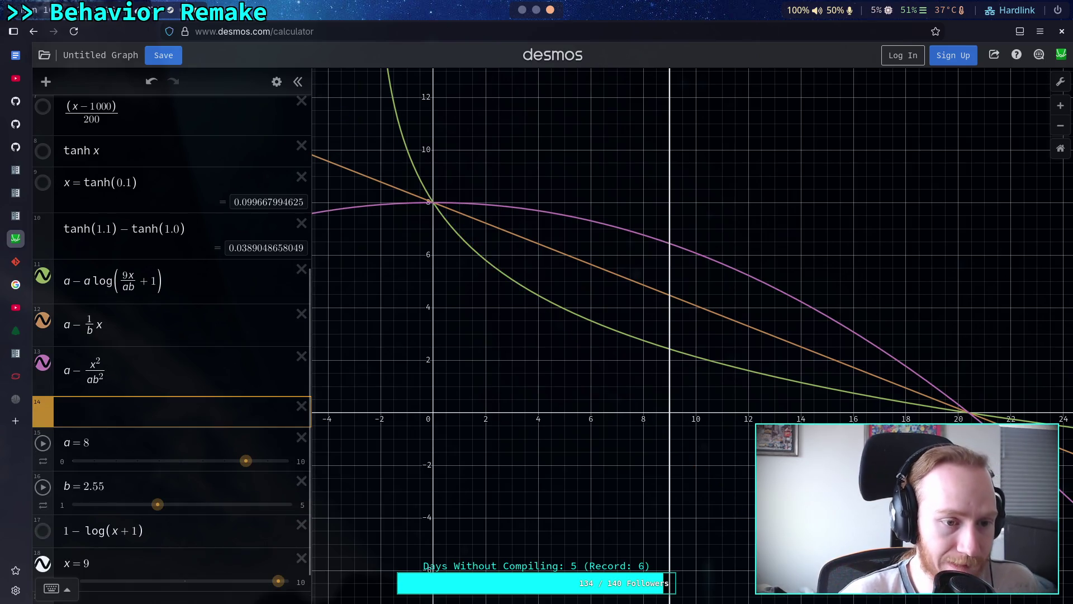
text(a)
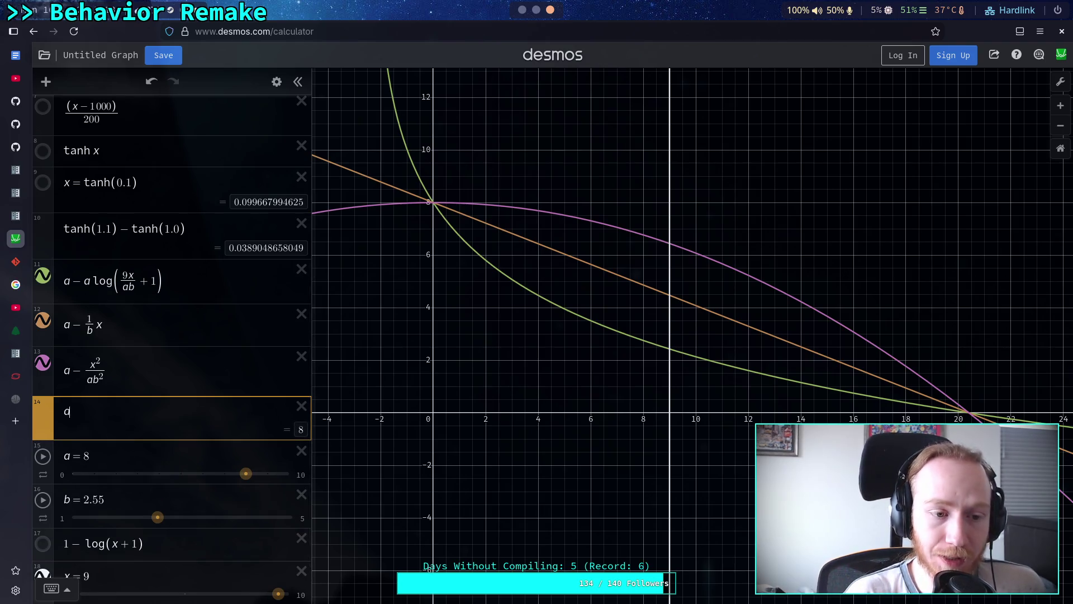
text(-x)
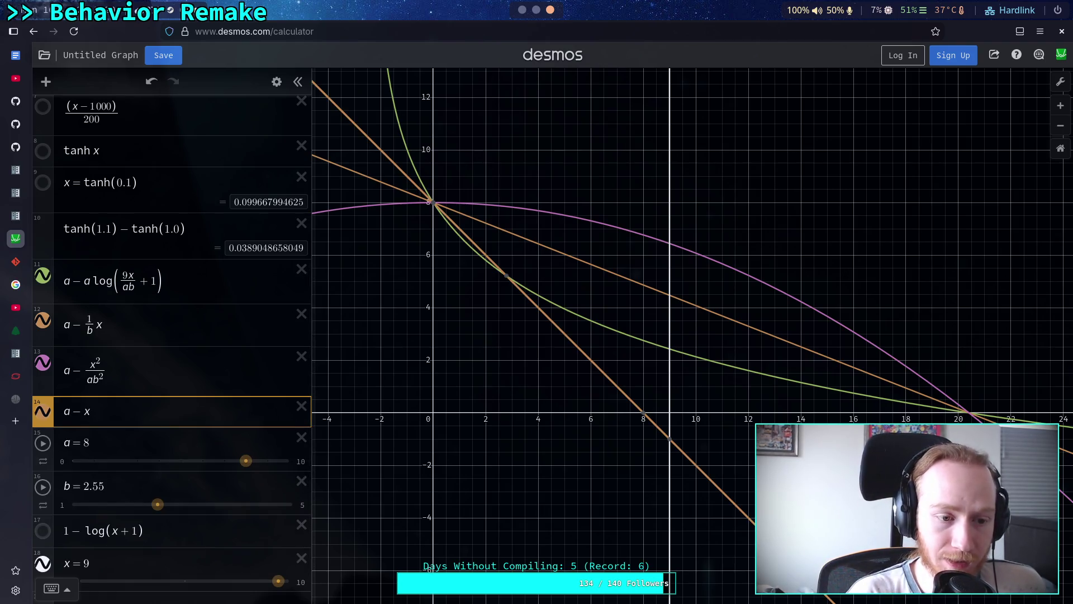
text(/b)
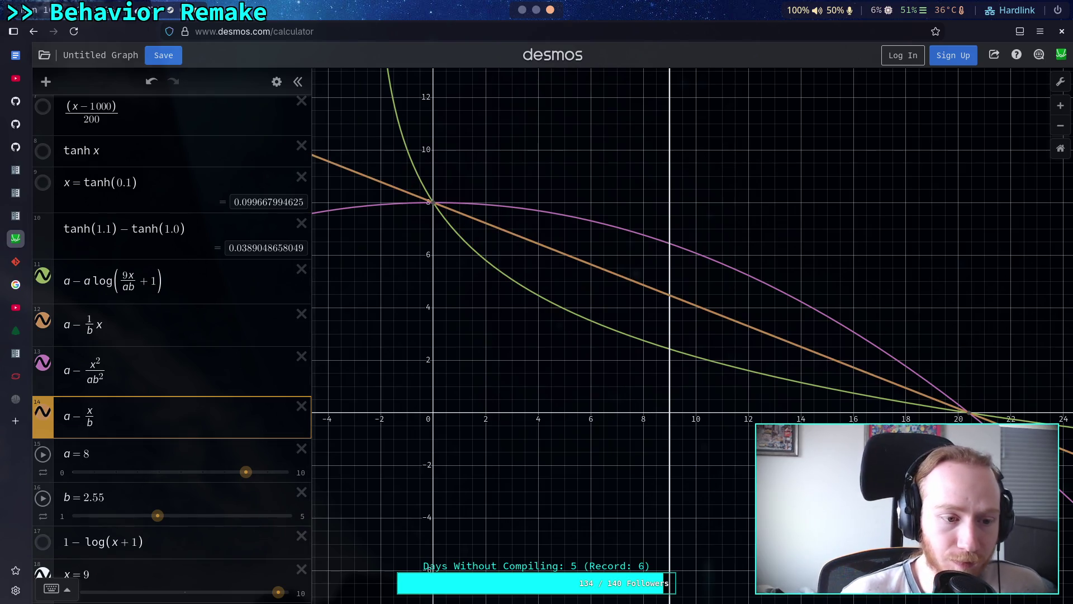
click(277, 82)
click(42, 385)
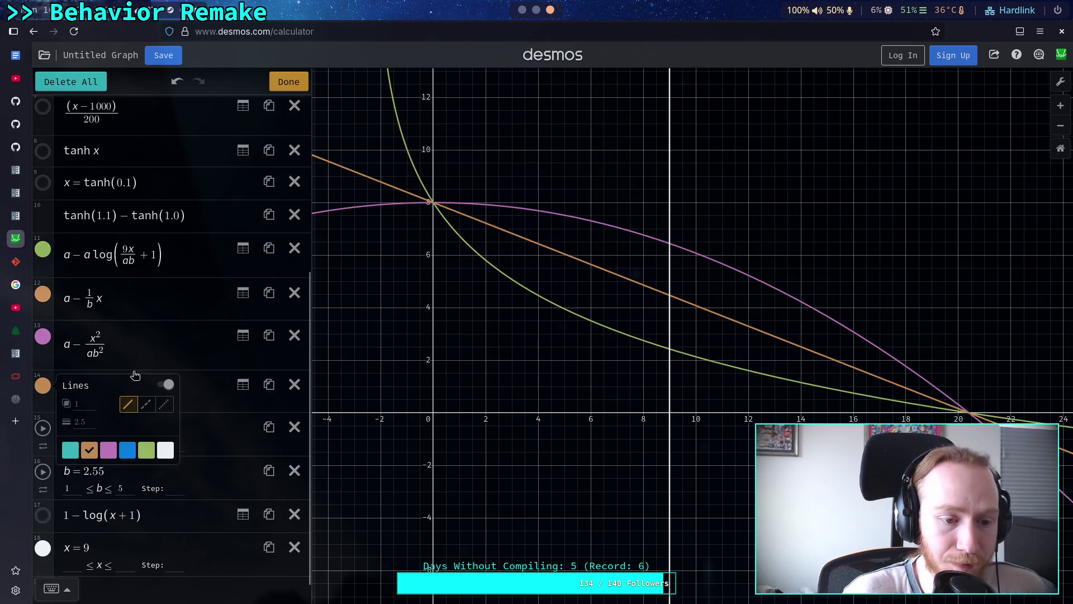
click(70, 450)
click(160, 346)
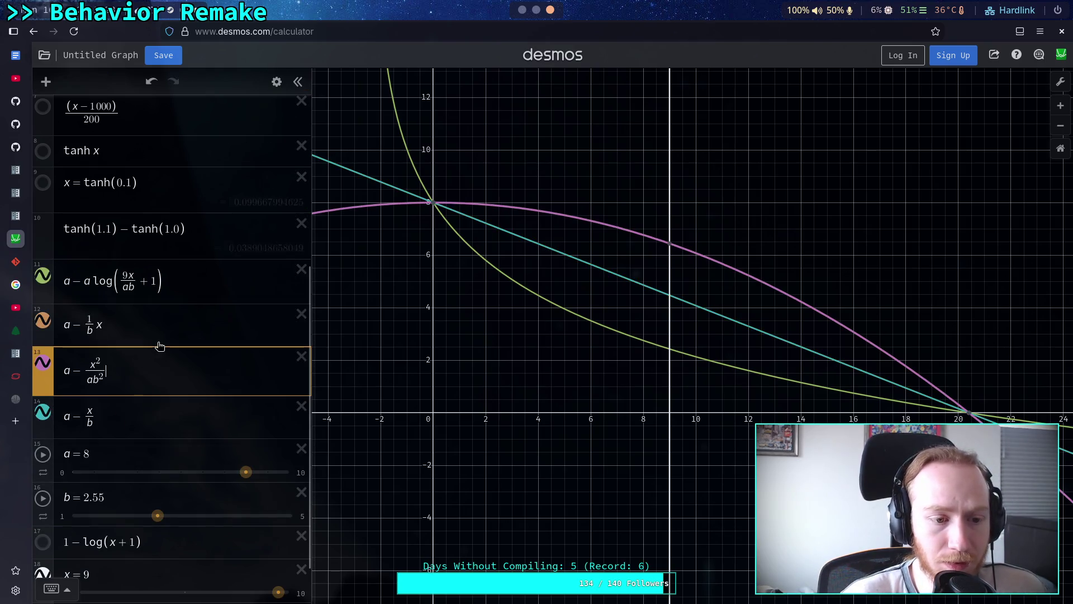
Add a new slider c = 1 below b
scroll(134, 425, down, 1)
click(139, 444)
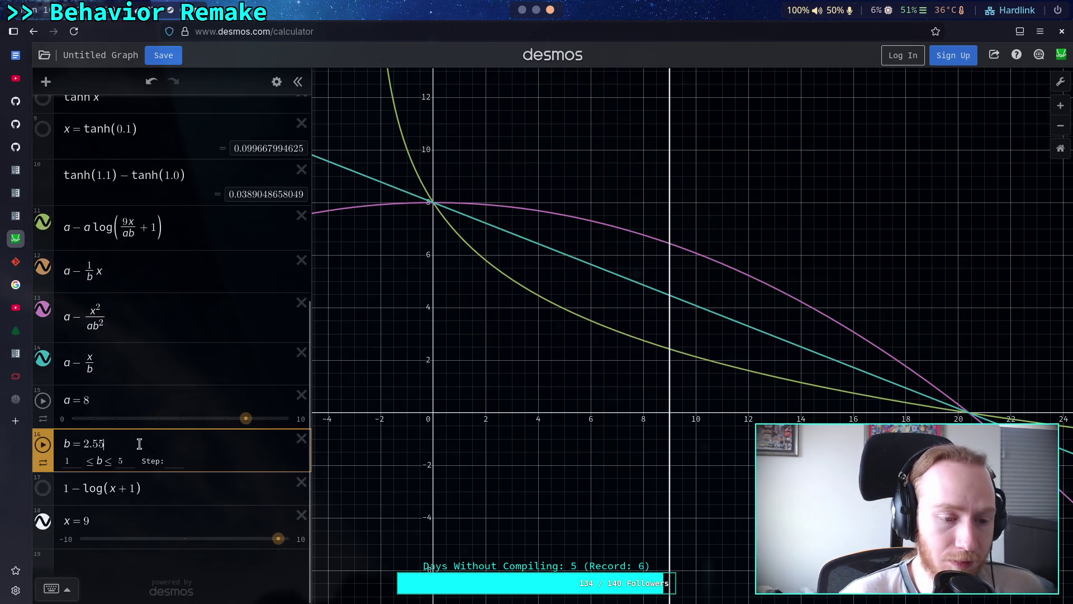
key(Return)
text(c/1)
key(BackSpace)
key(BackSpace)
text(=1)
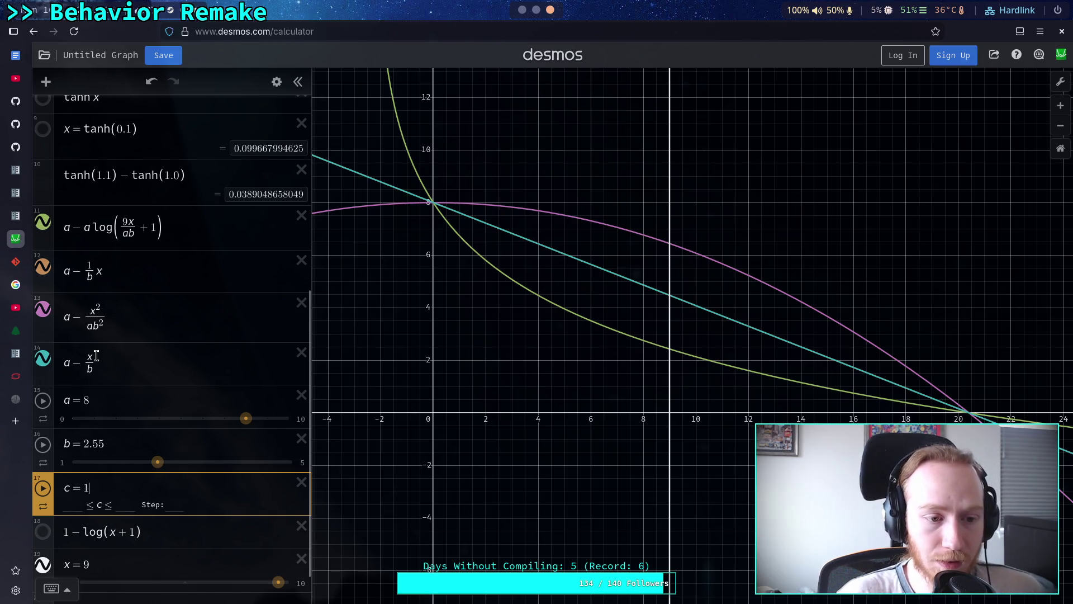
Edit the teal row to a − x^c/b^c
click(96, 356)
key(BackSpace)
text(^)
key(BackSpace)
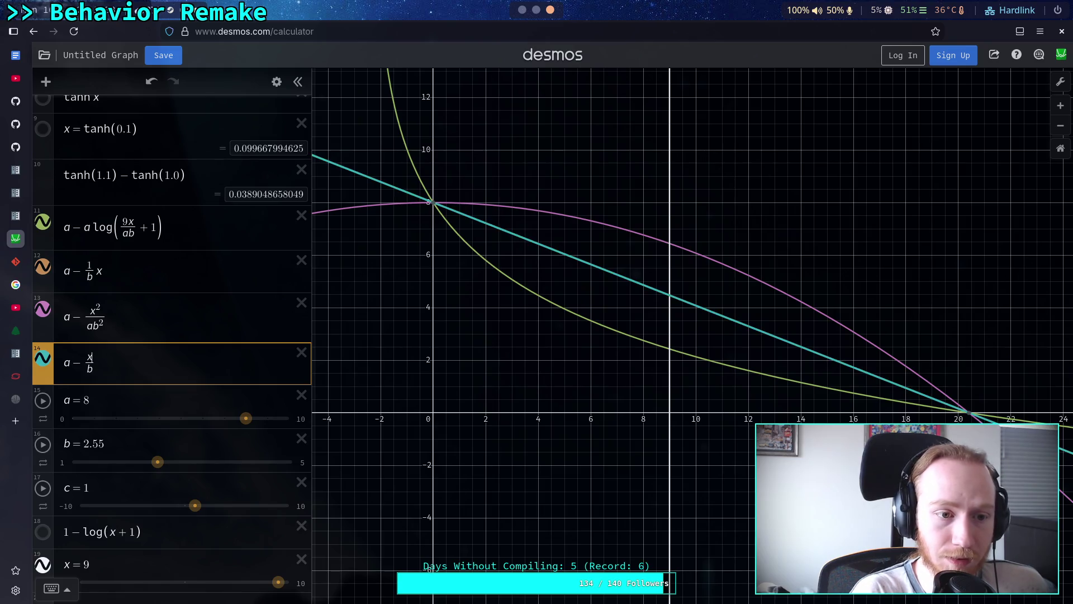
text(^2)
key(BackSpace)
text(c)
click(93, 372)
text(^)
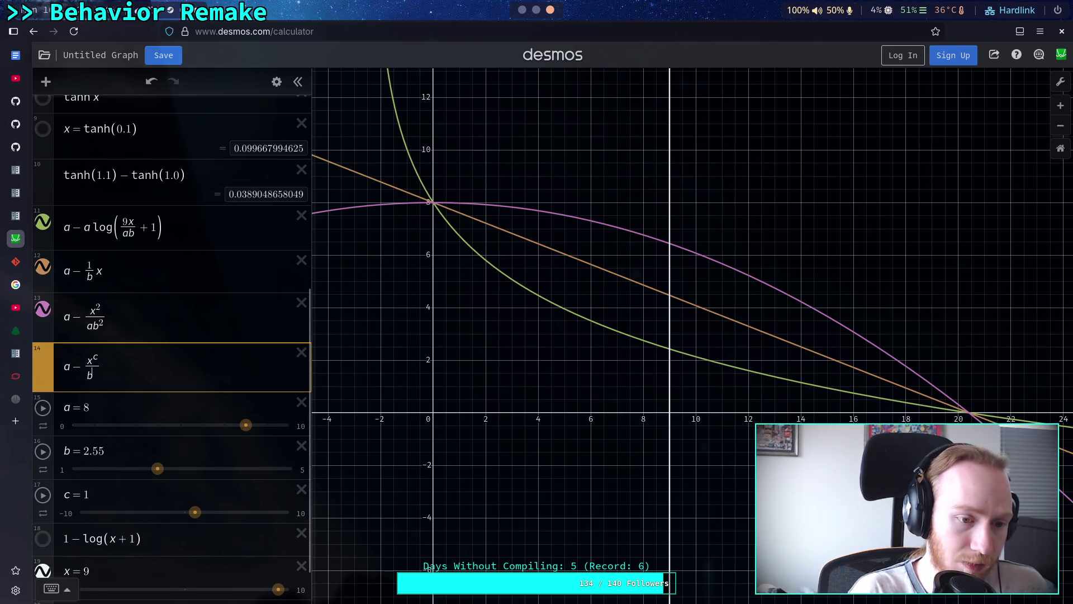
text(c)
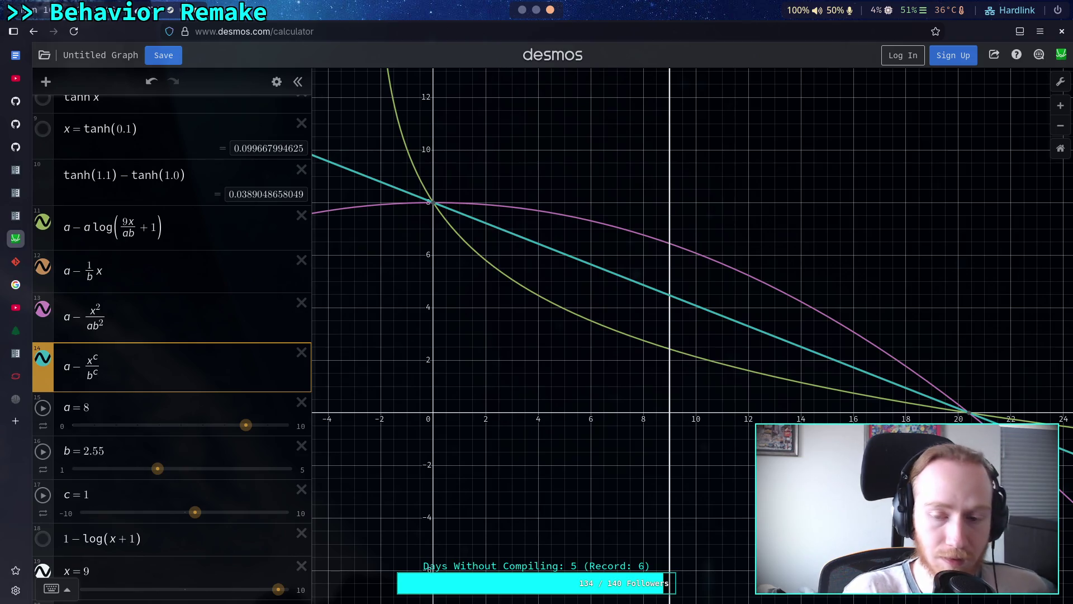
click(65, 514)
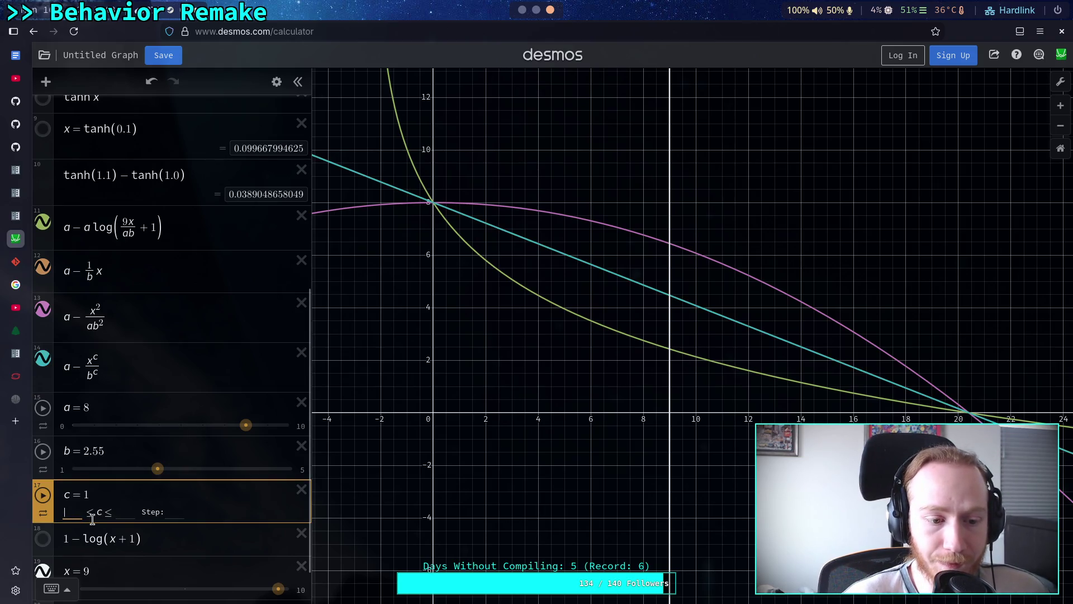
Set slider c's lower limit to 0 and try several c values on the teal curve
click(110, 445)
mouse_move(195, 512)
mouse_down()
mouse_move(164, 513)
mouse_move(215, 512)
mouse_move(187, 513)
mouse_up()
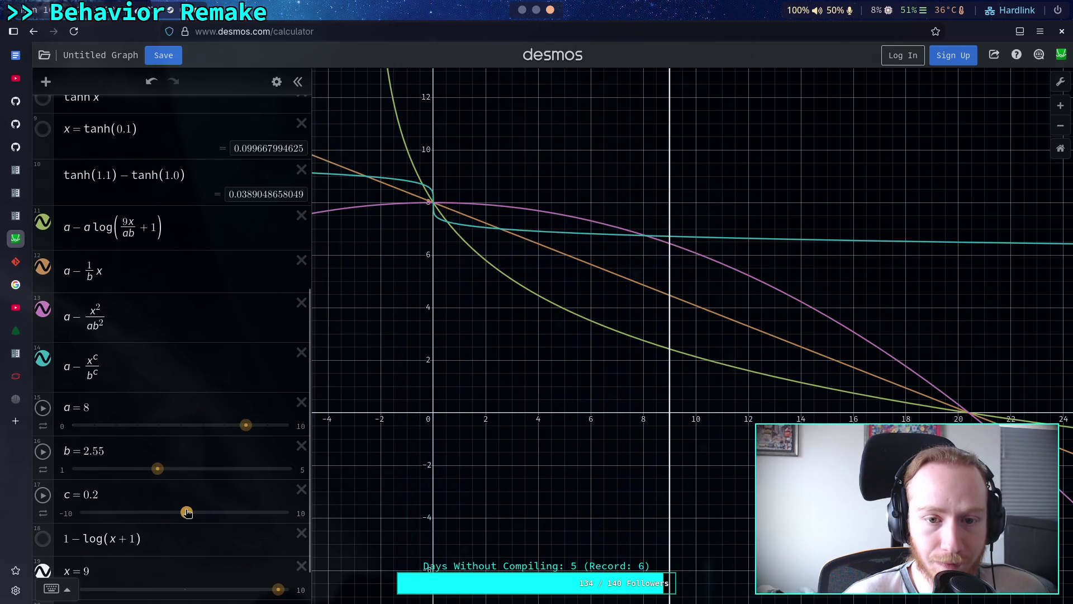
click(66, 513)
key(BackSpace)
key(BackSpace)
key(BackSpace)
text(0)
key(Return)
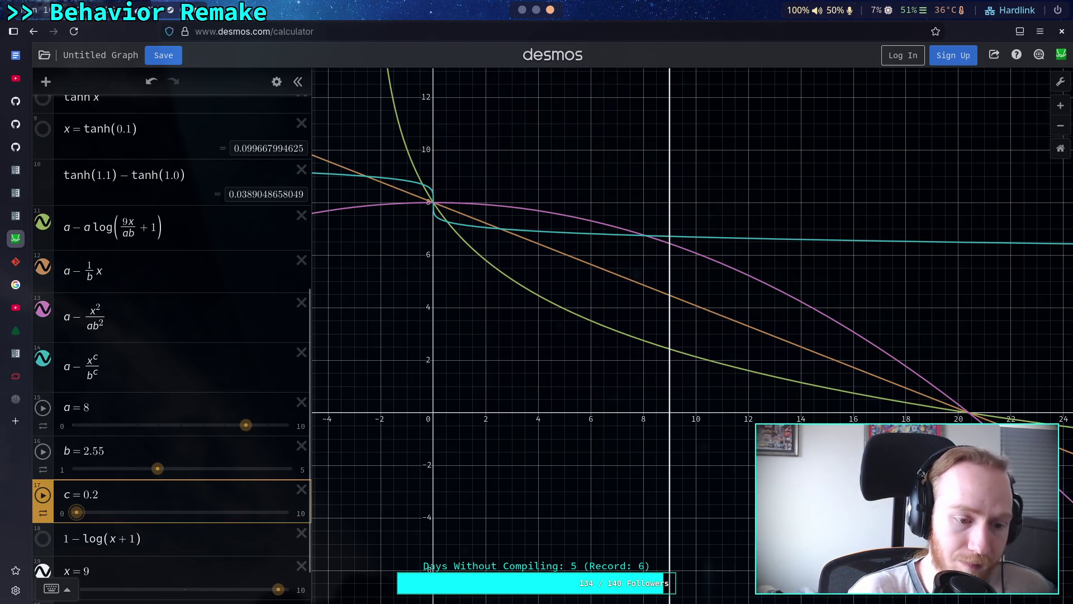
click(88, 515)
mouse_move(89, 519)
mouse_down()
mouse_move(175, 520)
mouse_move(89, 520)
mouse_up()
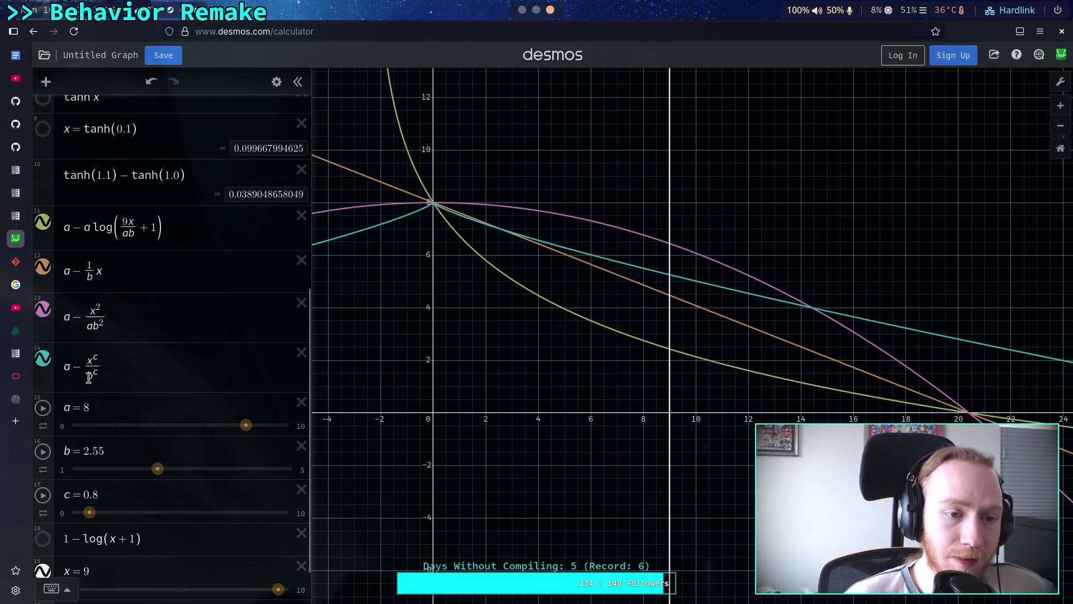
Compare the curves' denominators, adjusting c and briefly adding a before b^c
click(93, 328)
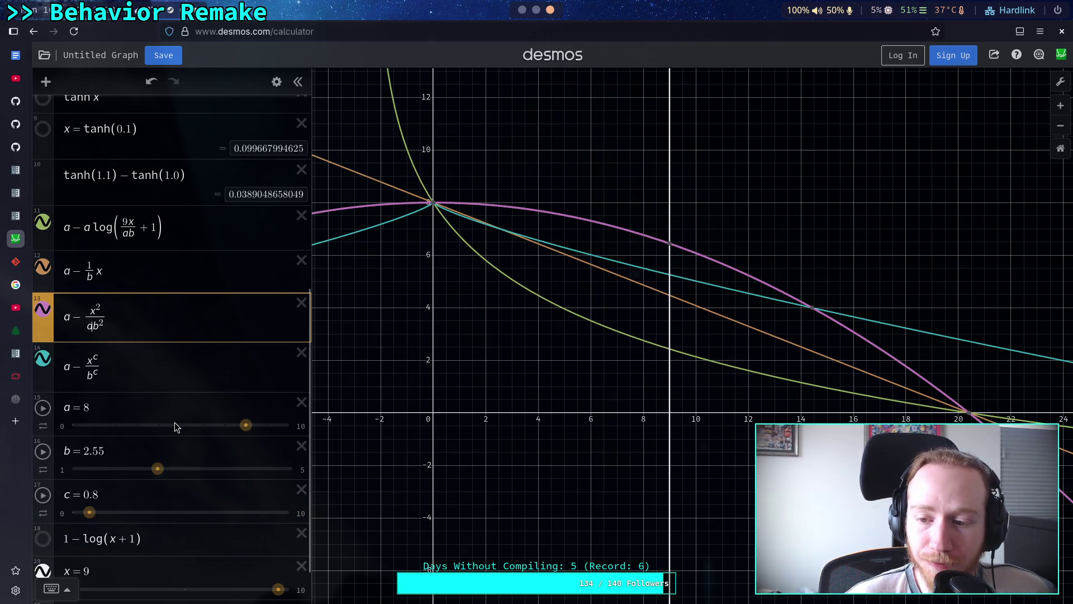
click(111, 365)
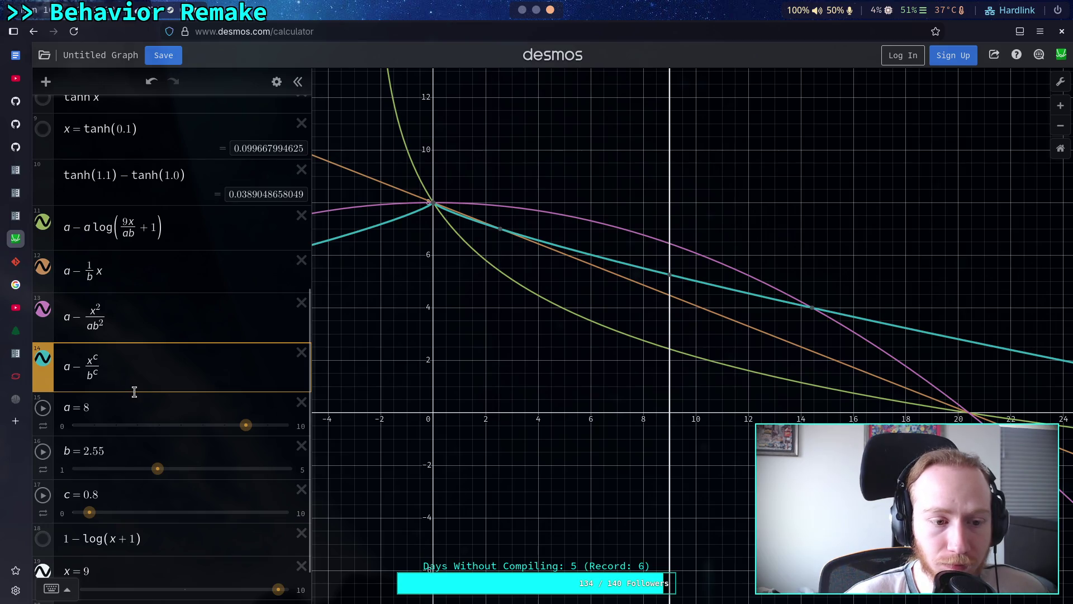
drag(90, 512, 116, 516)
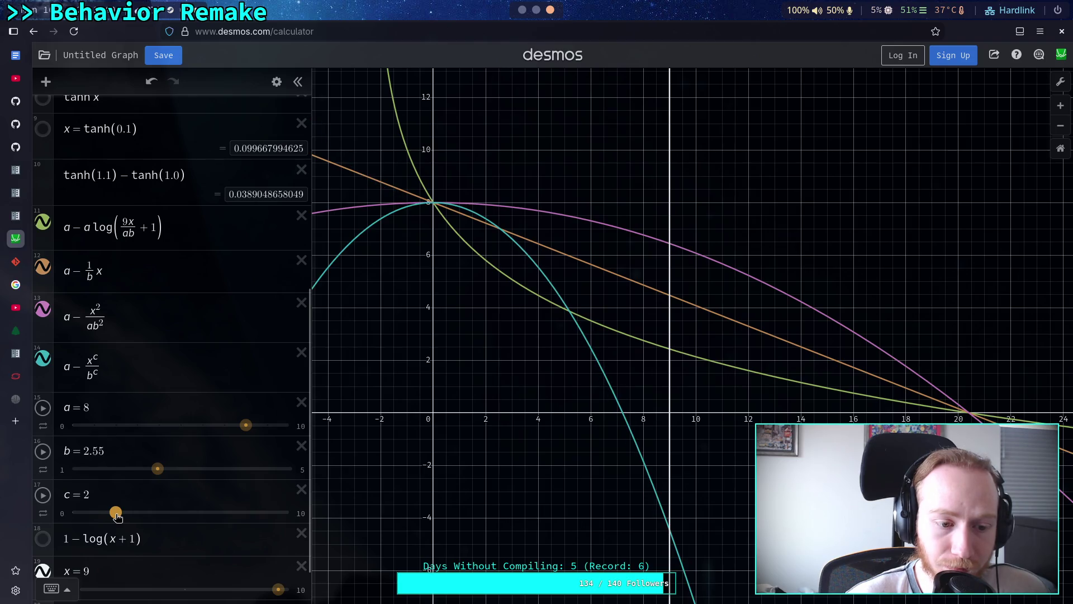
click(86, 374)
text(a)
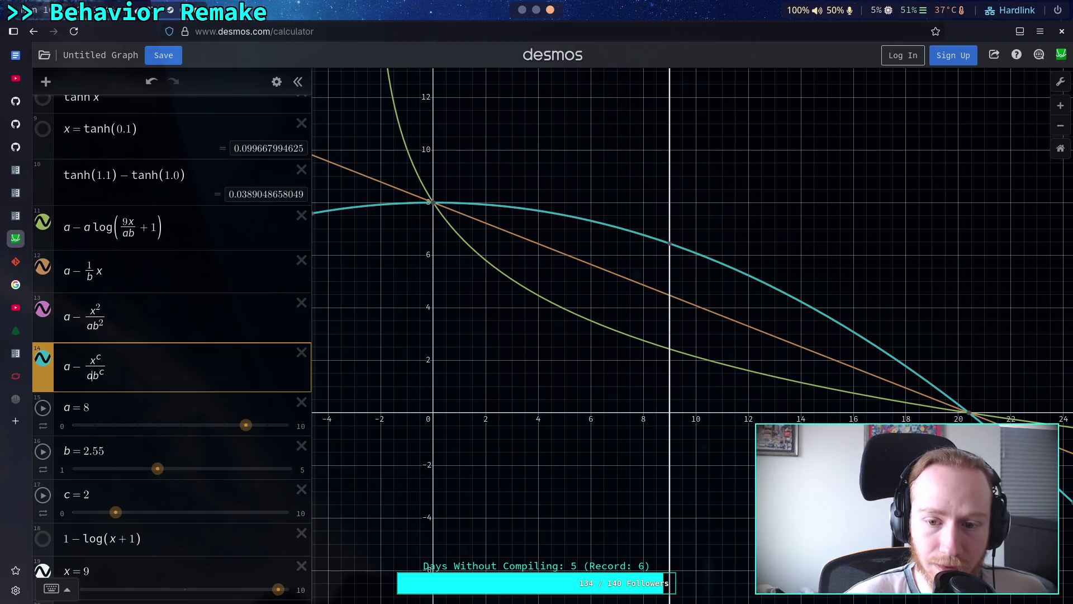
key(BackSpace)
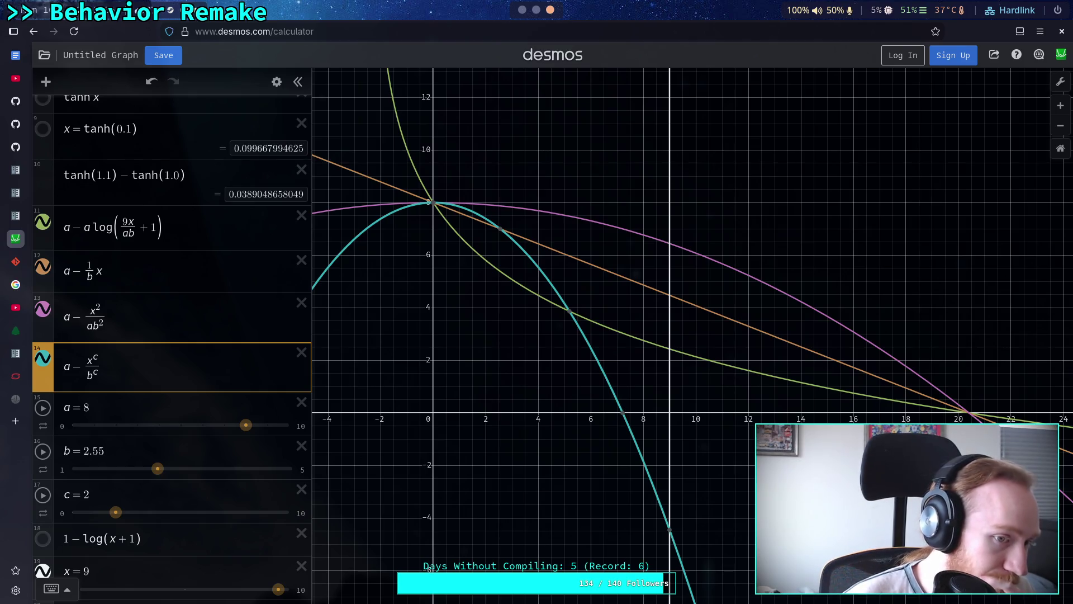
click(128, 233)
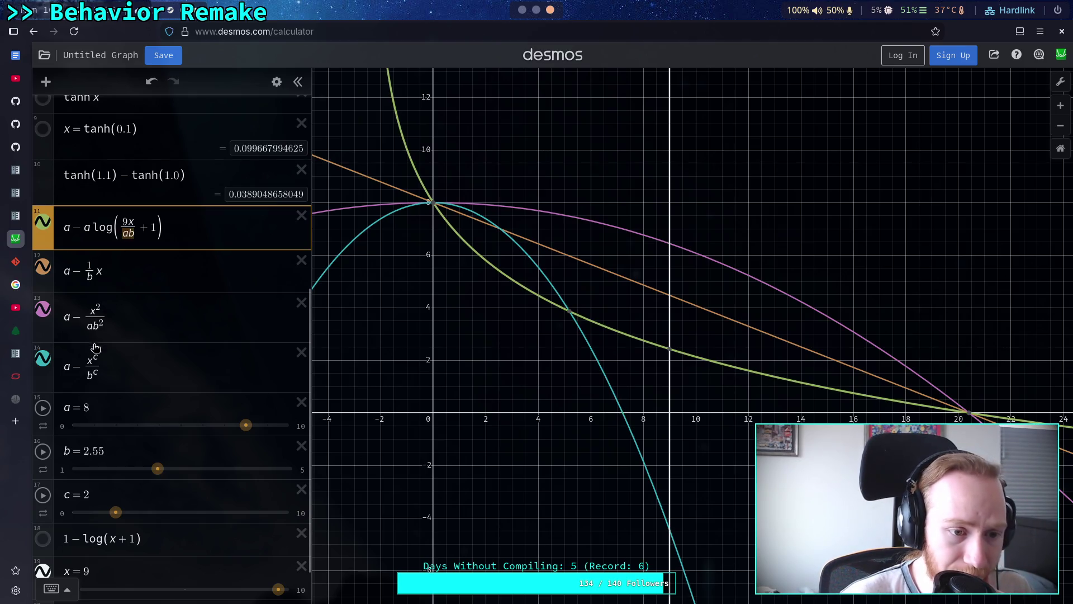
Compare the log and quadratic ab denominators, then lower c to 0.5
click(94, 327)
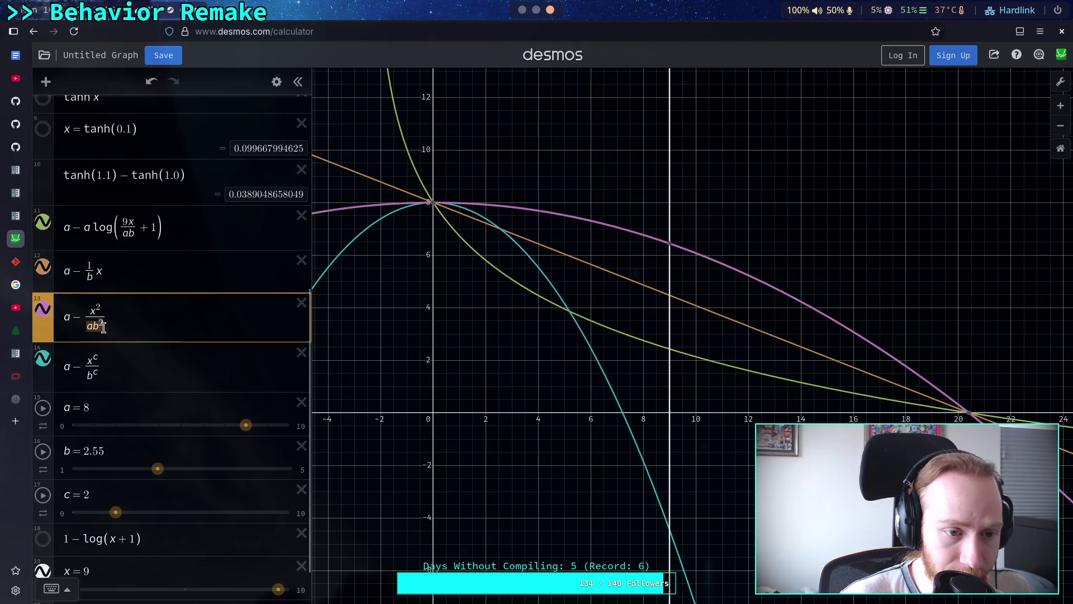
click(123, 239)
click(88, 376)
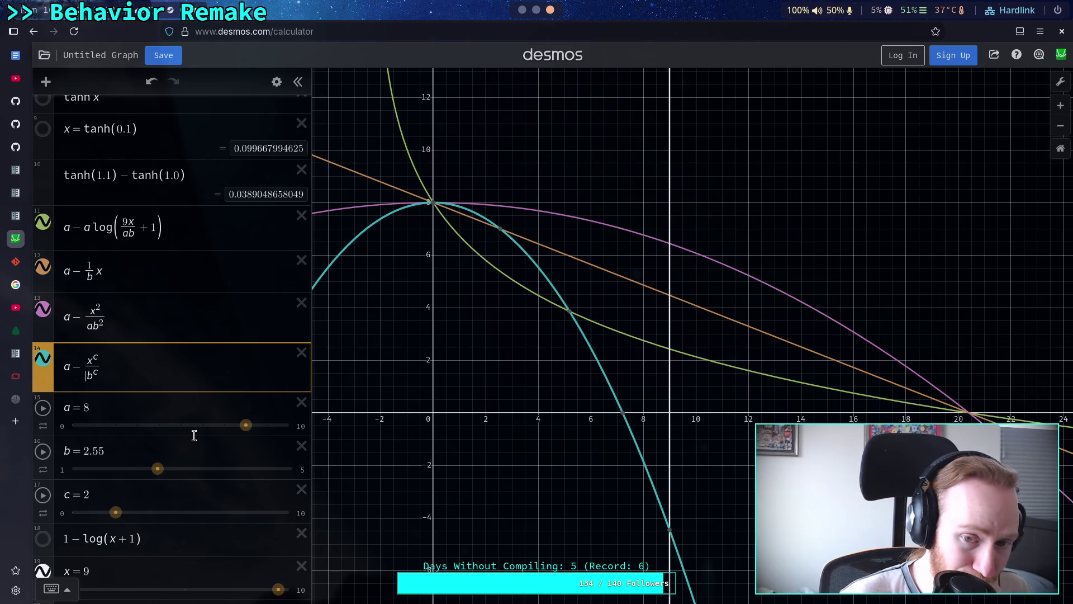
drag(115, 519, 85, 524)
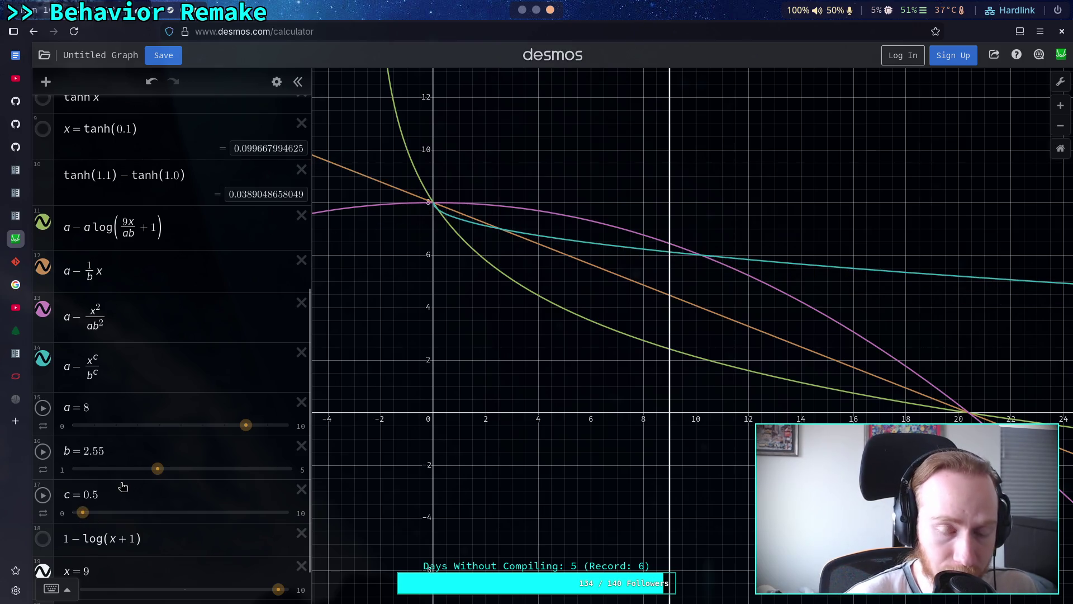
Scale the x^c/b^c term by a/2 after trying d and a² coefficients
click(86, 374)
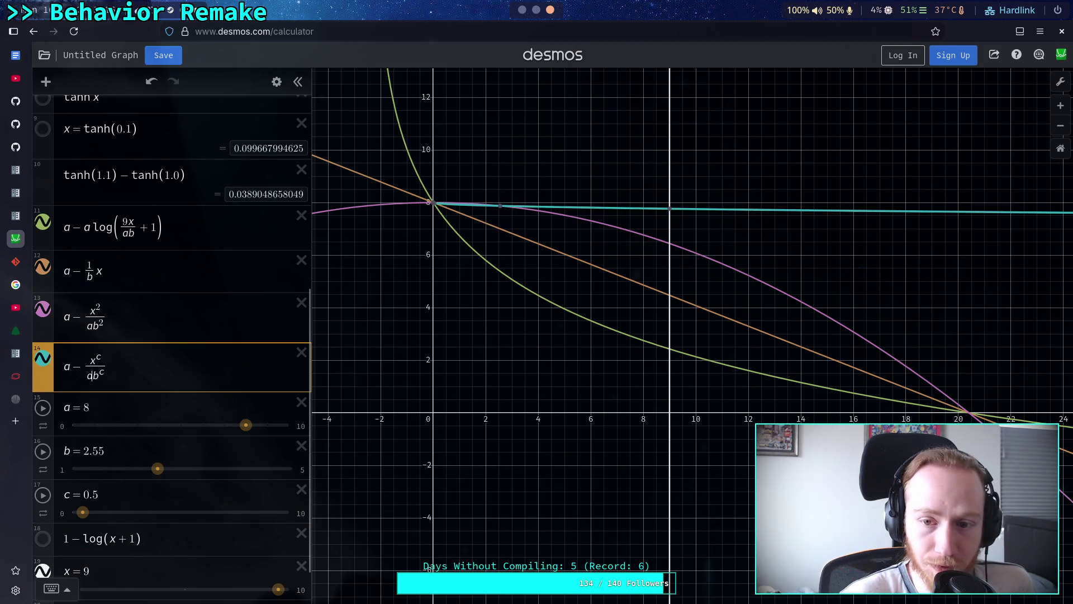
text(d)
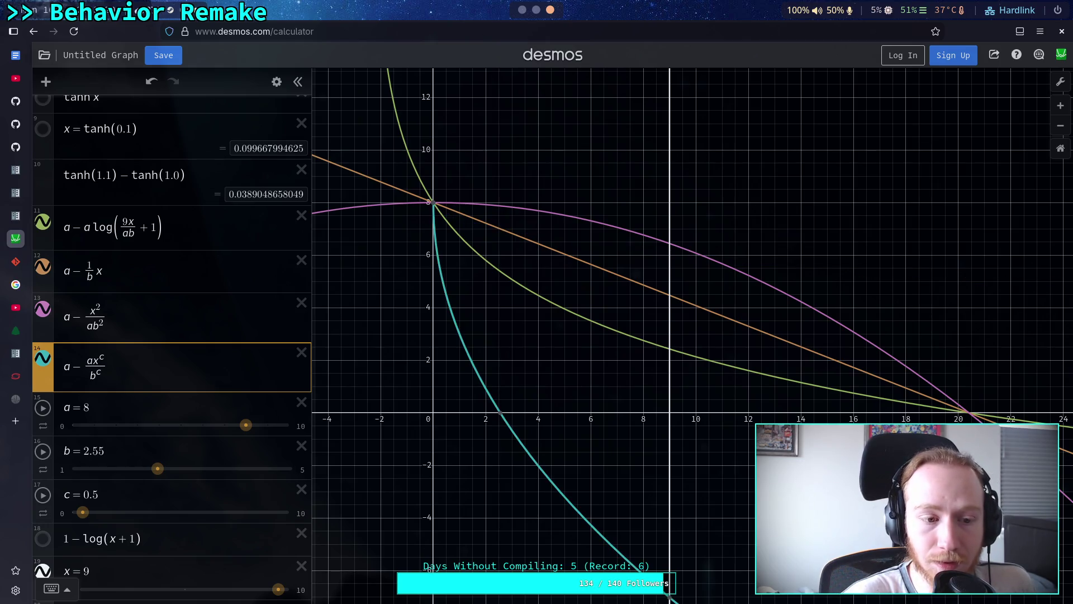
key(BackSpace)
text(a^2)
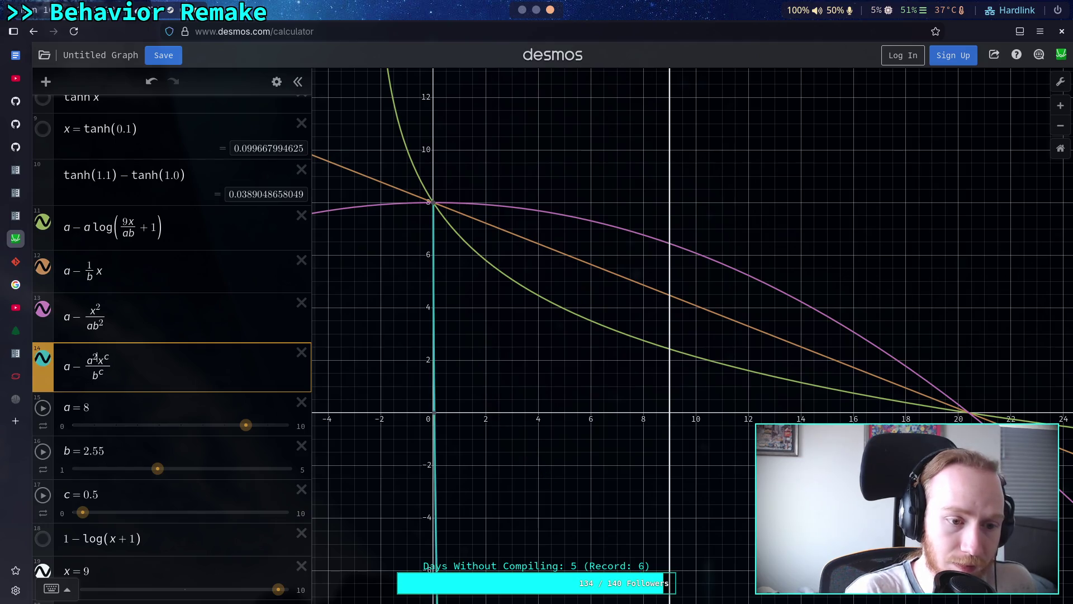
key(ctrl+z)
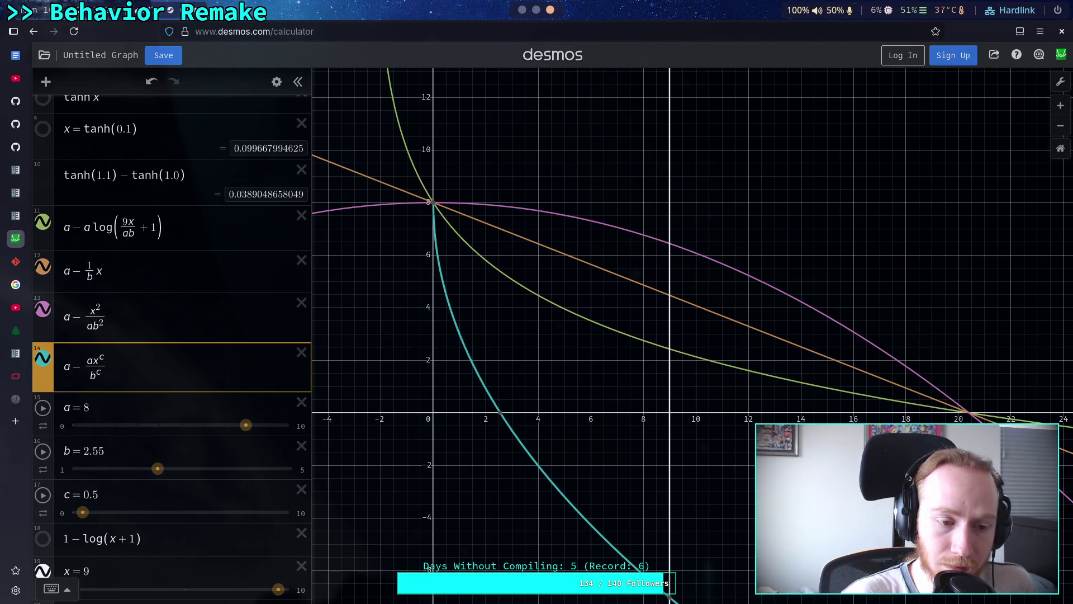
key(BackSpace)
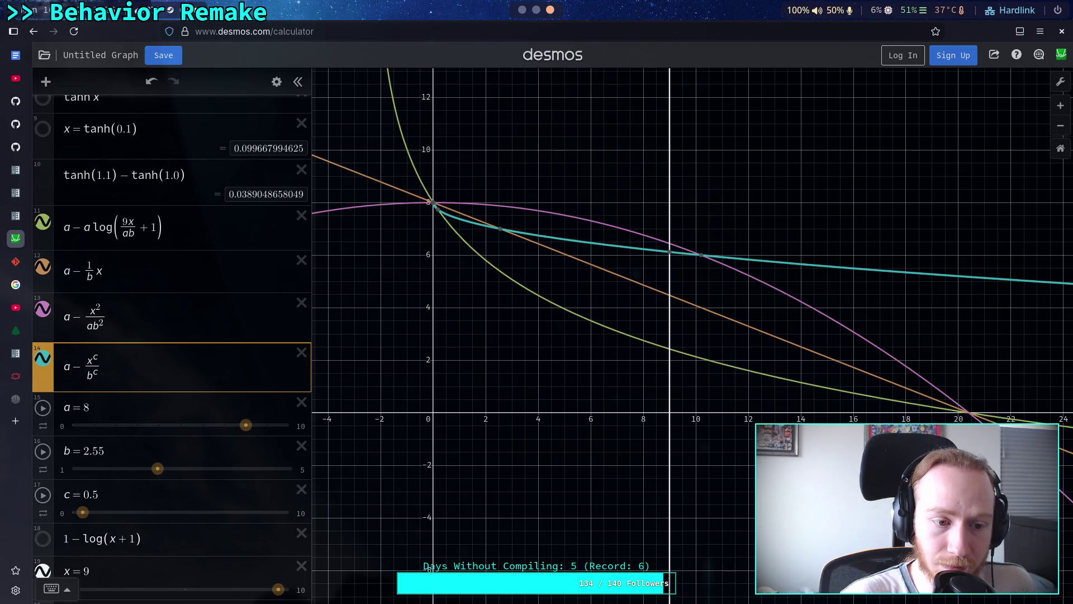
text(d)
key(BackSpace)
text(a)
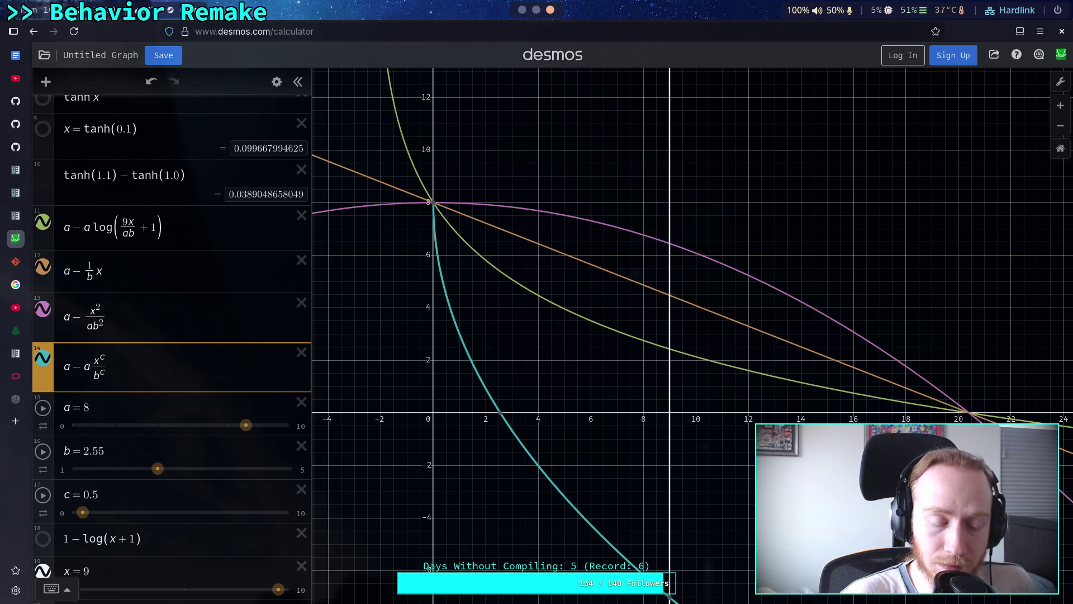
key(BackSpace)
text(a/2)
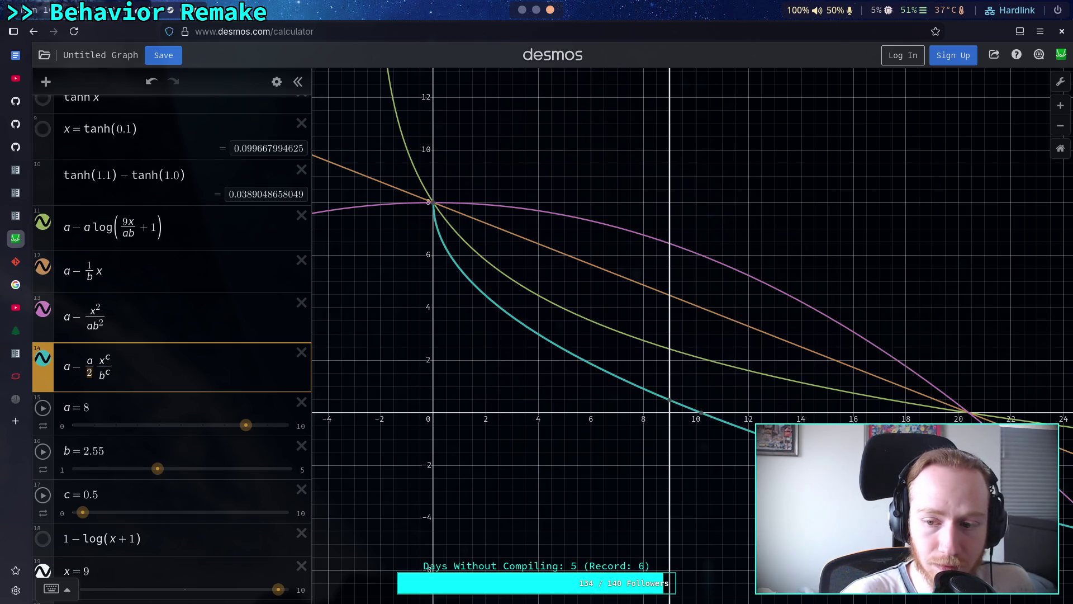